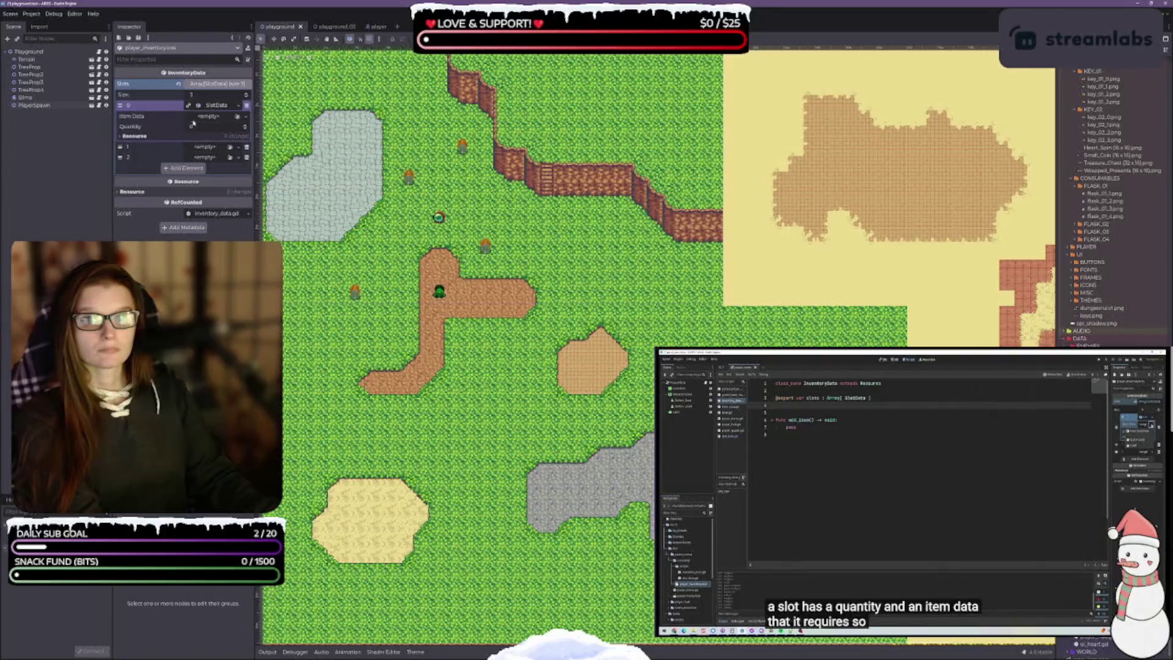
# Quick Load key_gold.tres into inventory slot 0 with quantity 1
pyautogui.click(238, 116)
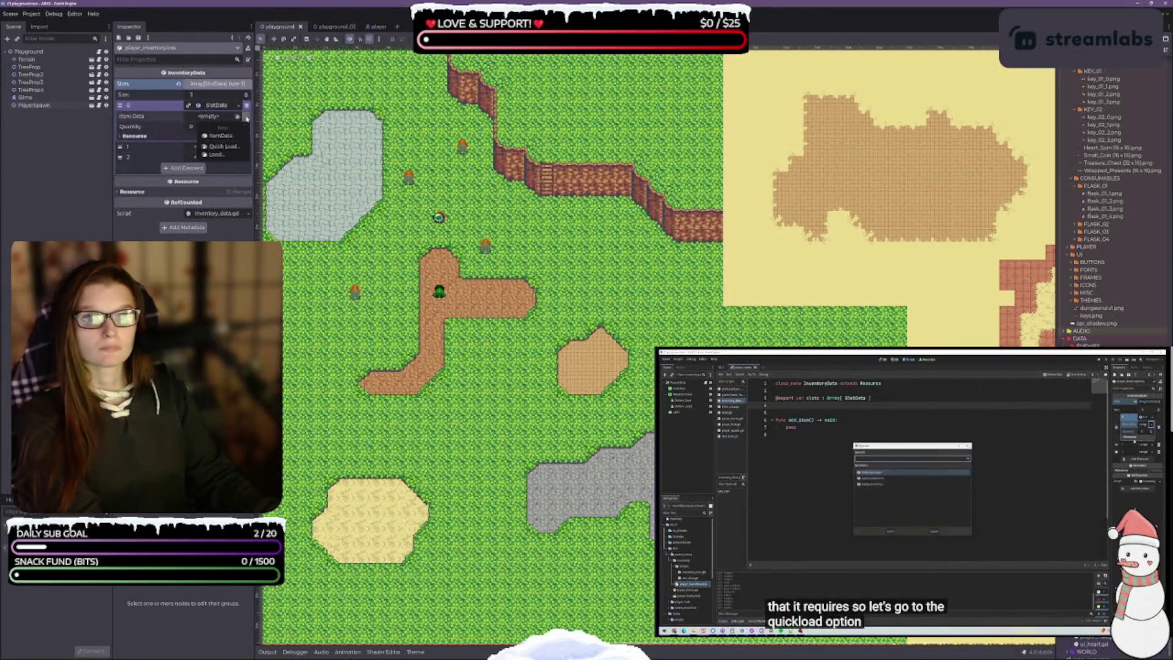
pyautogui.click(234, 146)
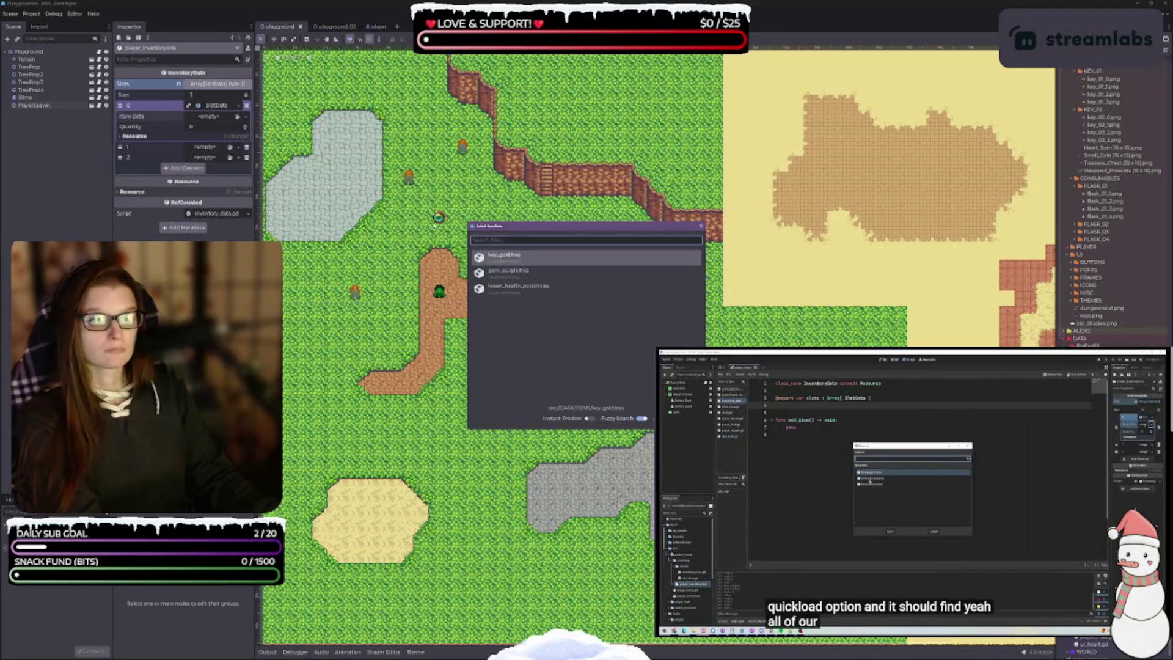
pyautogui.doubleClick(518, 257)
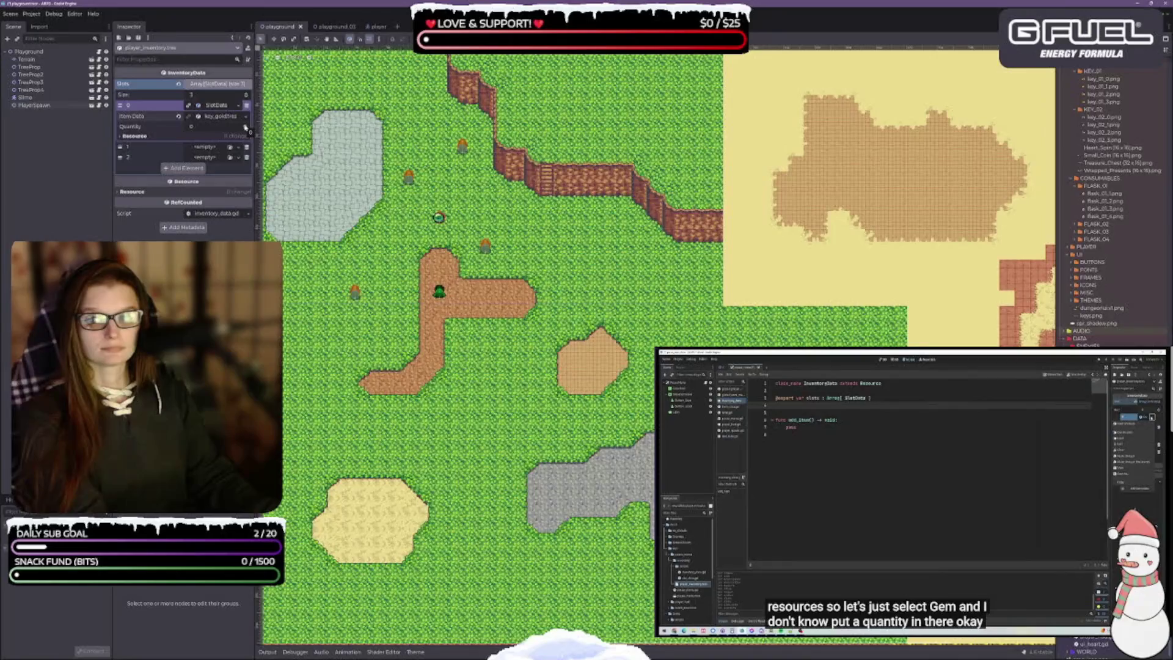
pyautogui.click(246, 126)
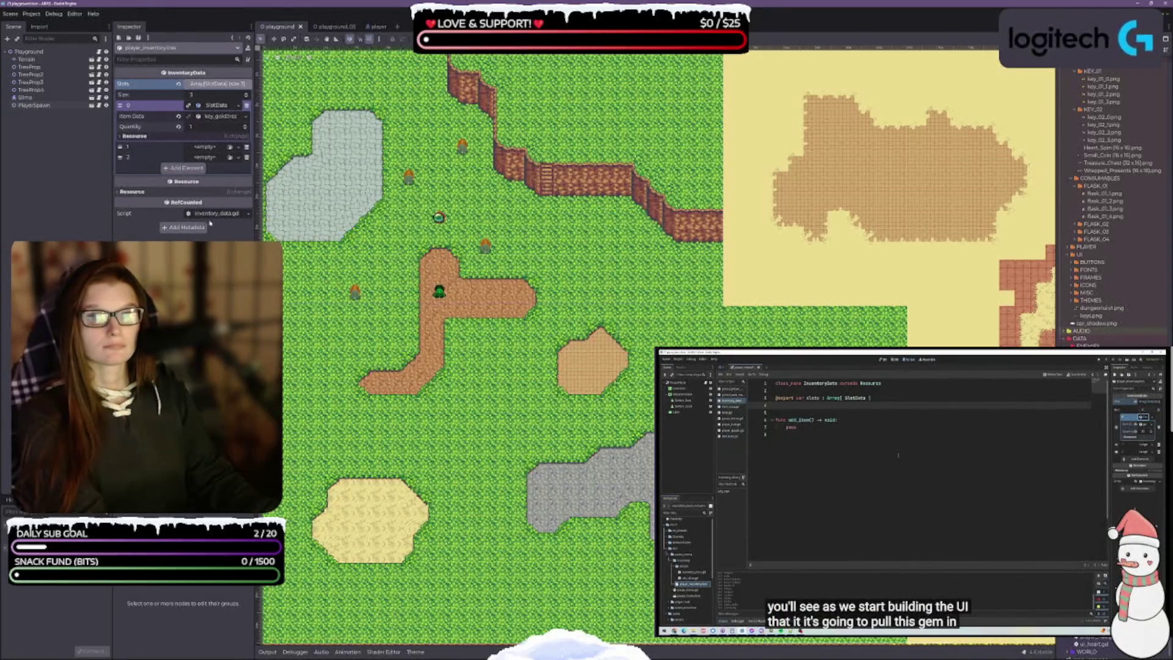
# Give slot 1 a New SlotData after finding no existing slot data to load
pyautogui.click(238, 147)
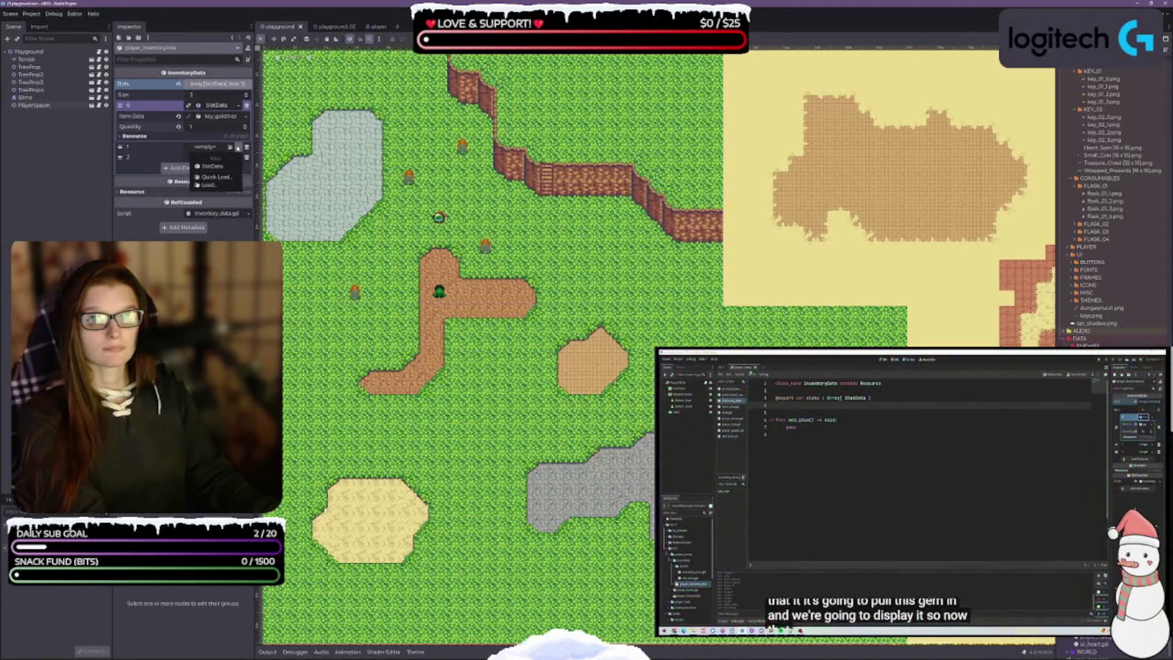
pyautogui.click(215, 177)
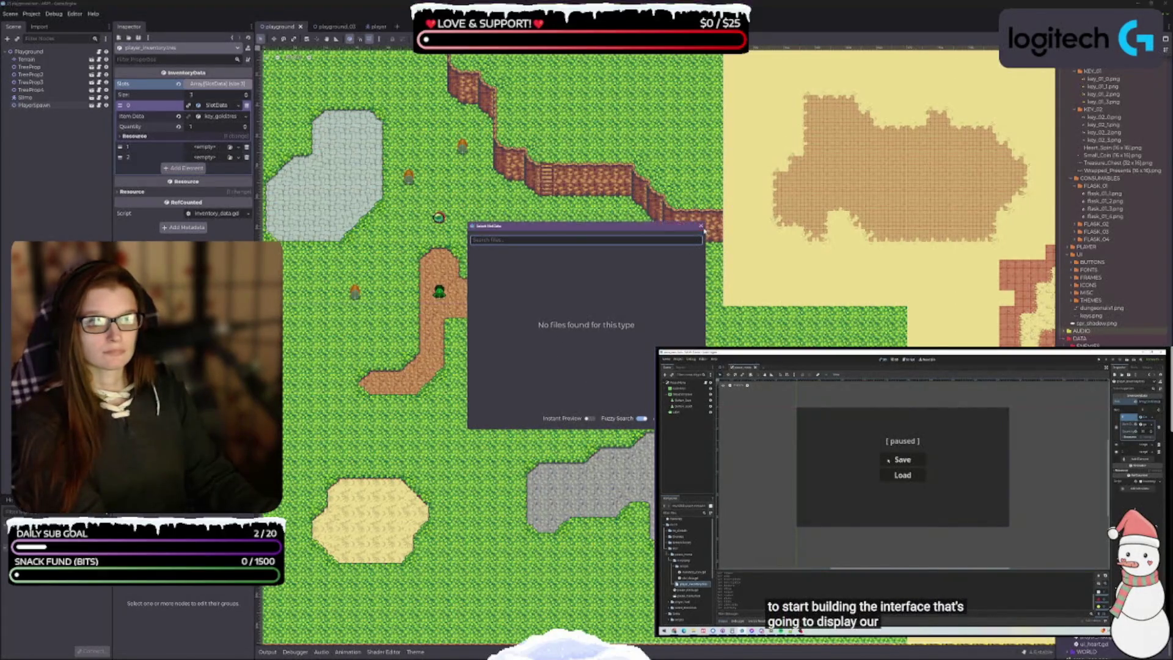
pyautogui.click(701, 227)
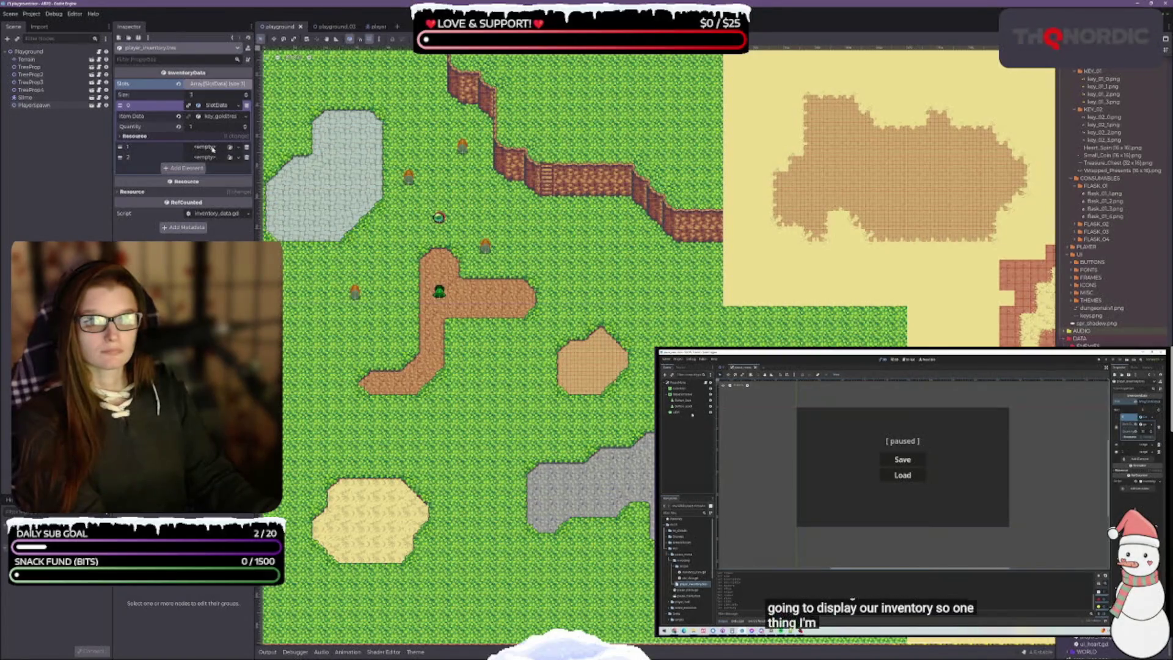
pyautogui.click(229, 148)
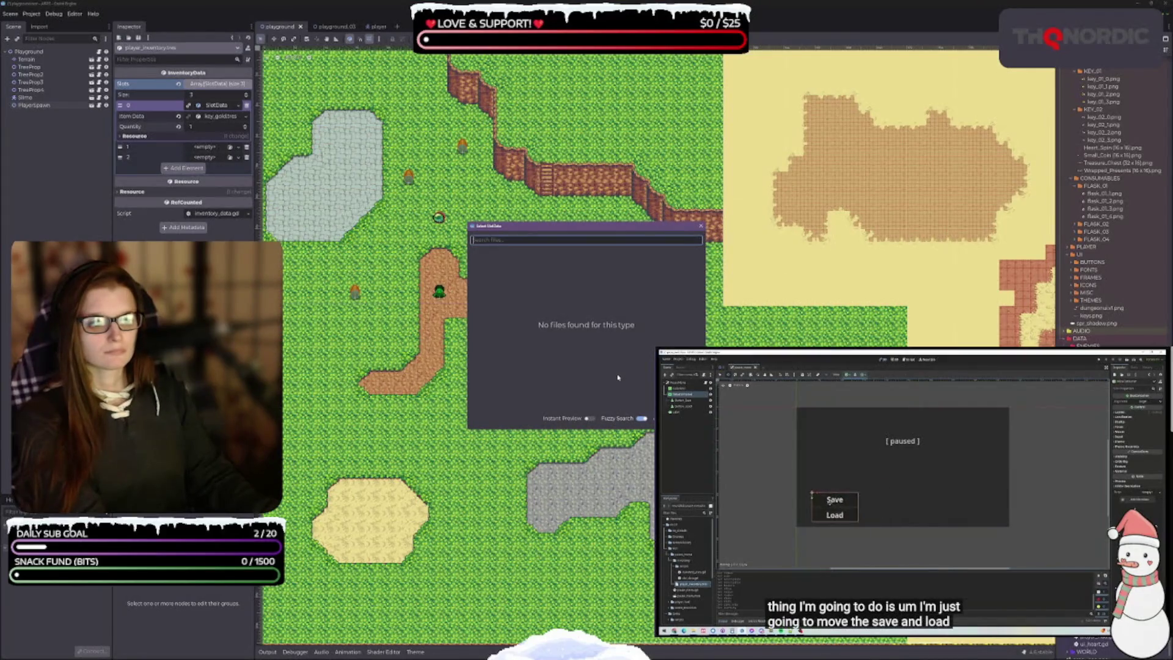
pyautogui.click(700, 227)
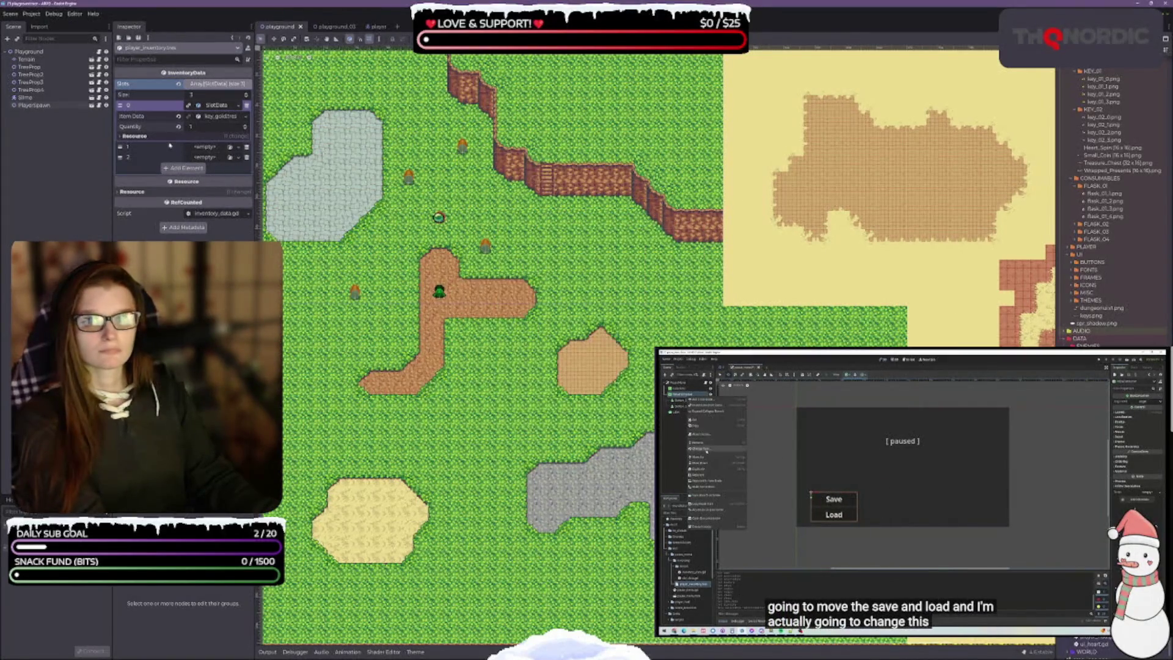
pyautogui.click(239, 147)
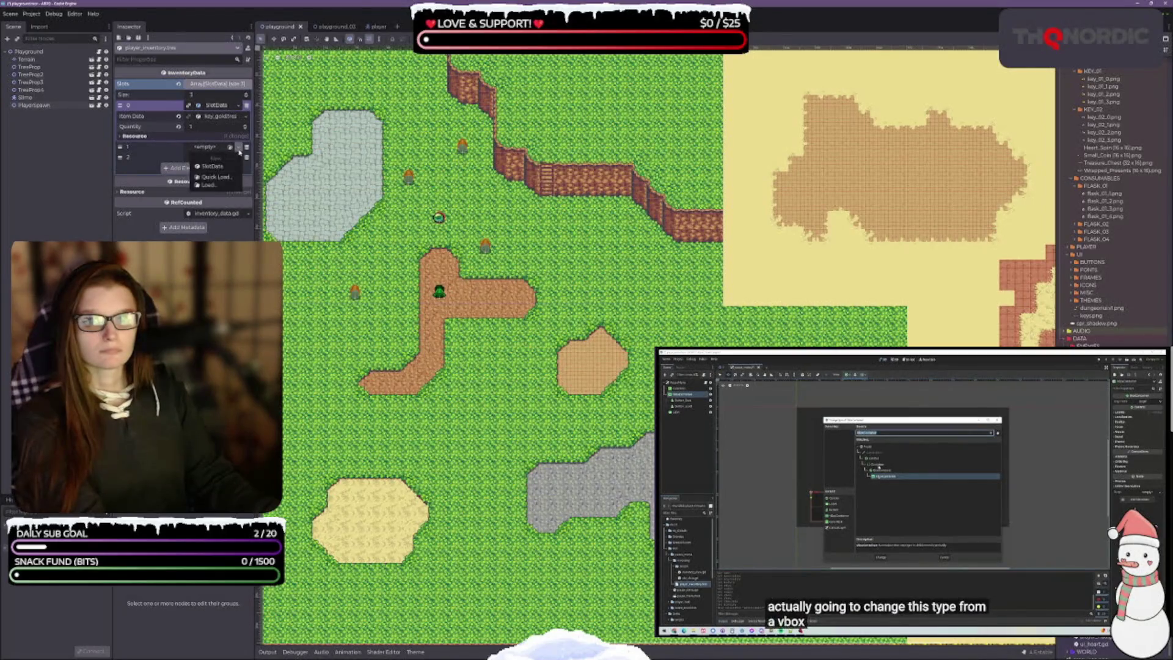
pyautogui.click(217, 170)
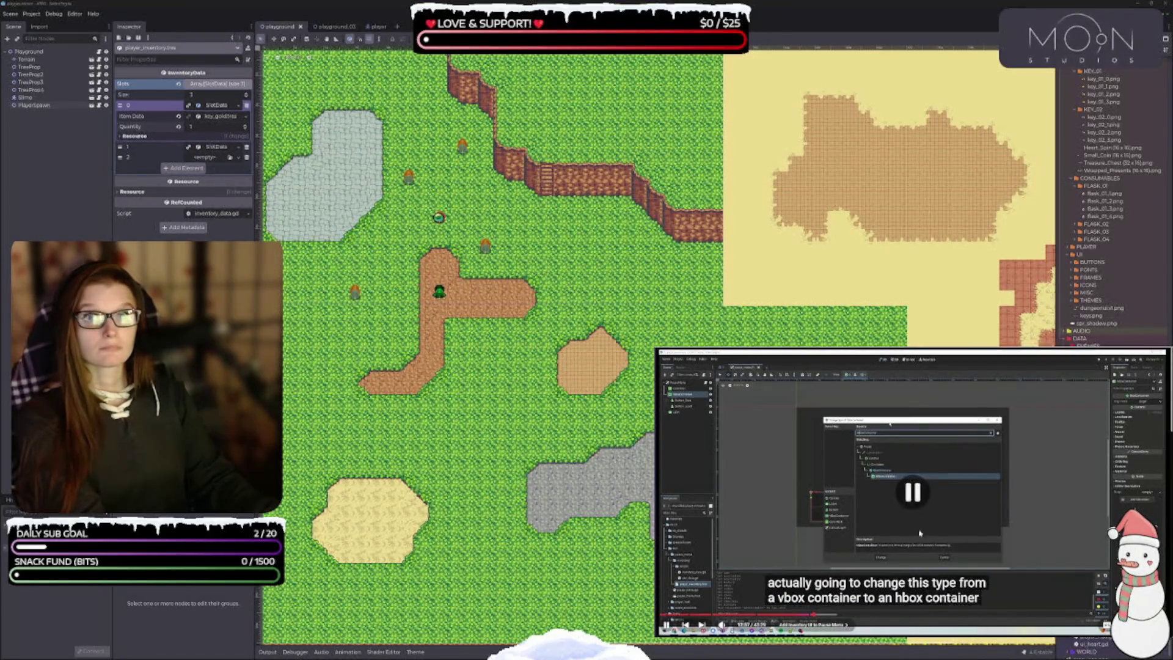
# Assign gem_purple as slot 1's item with quantity 2
pyautogui.click(236, 159)
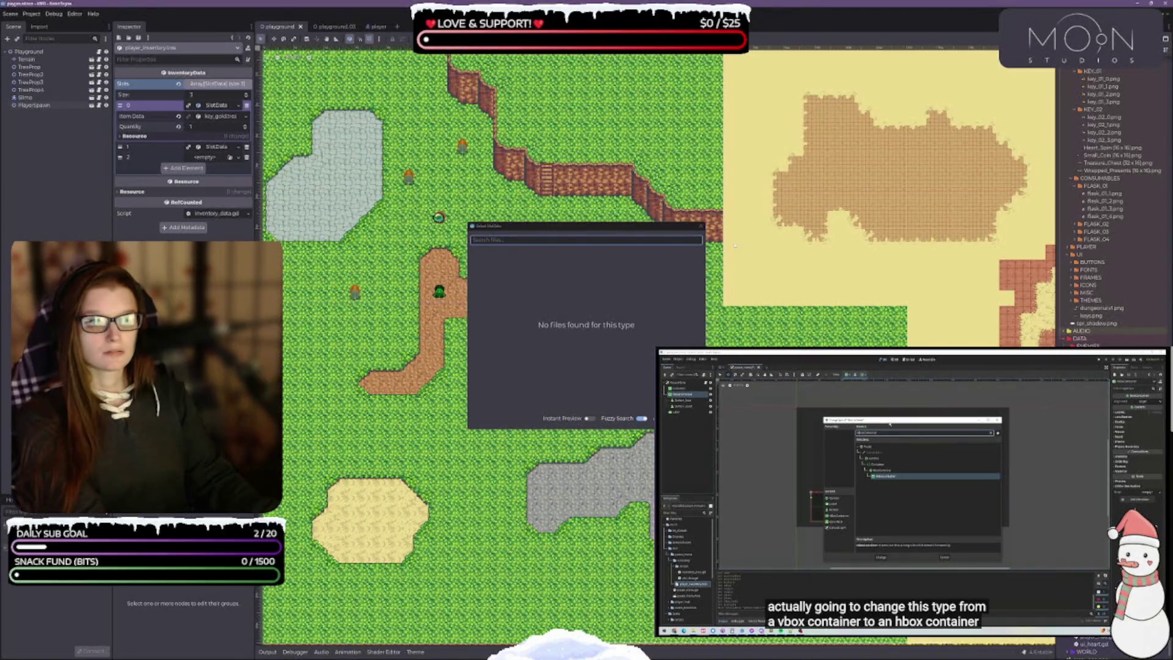
pyautogui.click(700, 227)
pyautogui.click(212, 147)
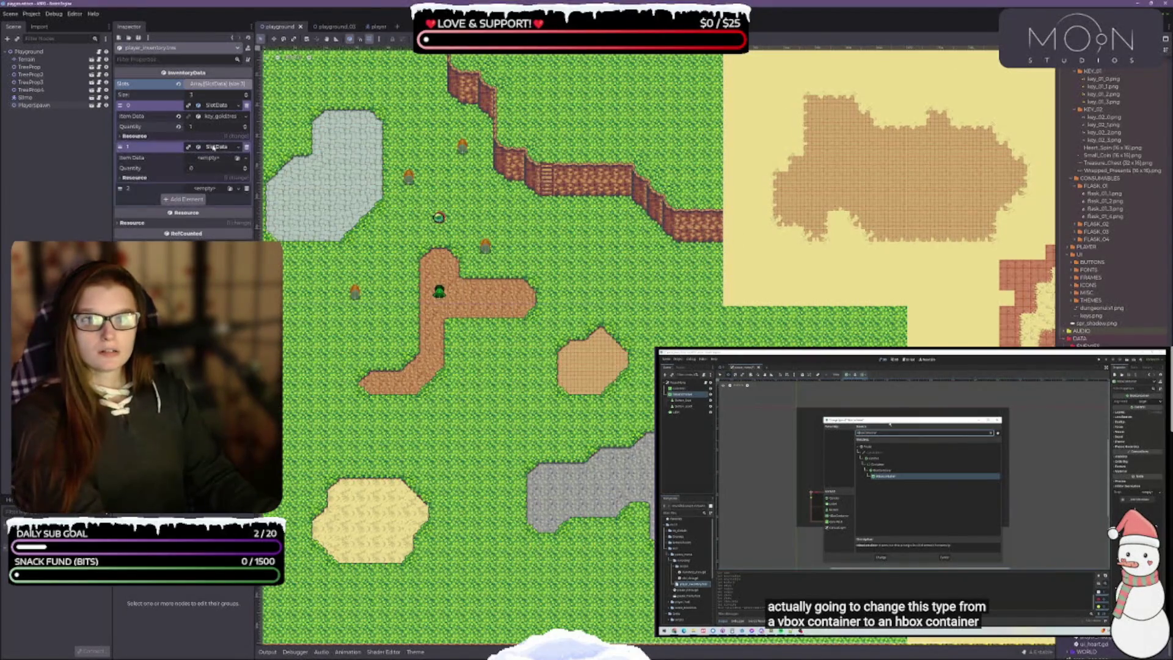
pyautogui.click(238, 158)
pyautogui.doubleClick(518, 279)
pyautogui.doubleClick(245, 168)
# Add a New SlotData to slot 2 holding lesser_health_potion with quantity 1
pyautogui.click(231, 189)
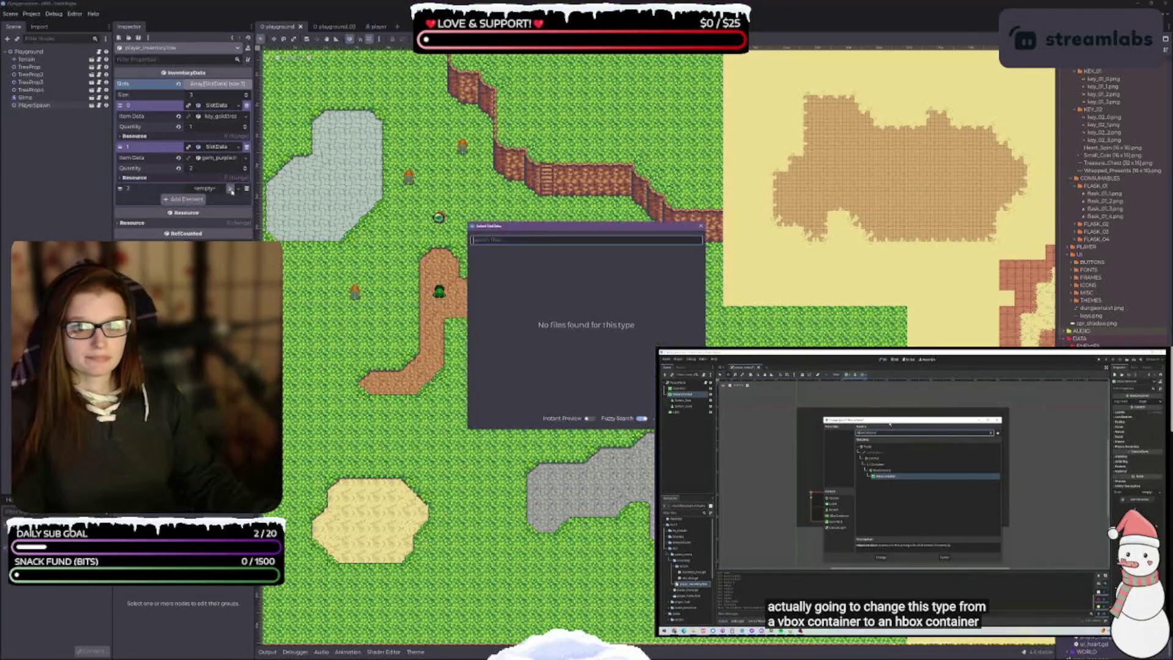
pyautogui.click(701, 226)
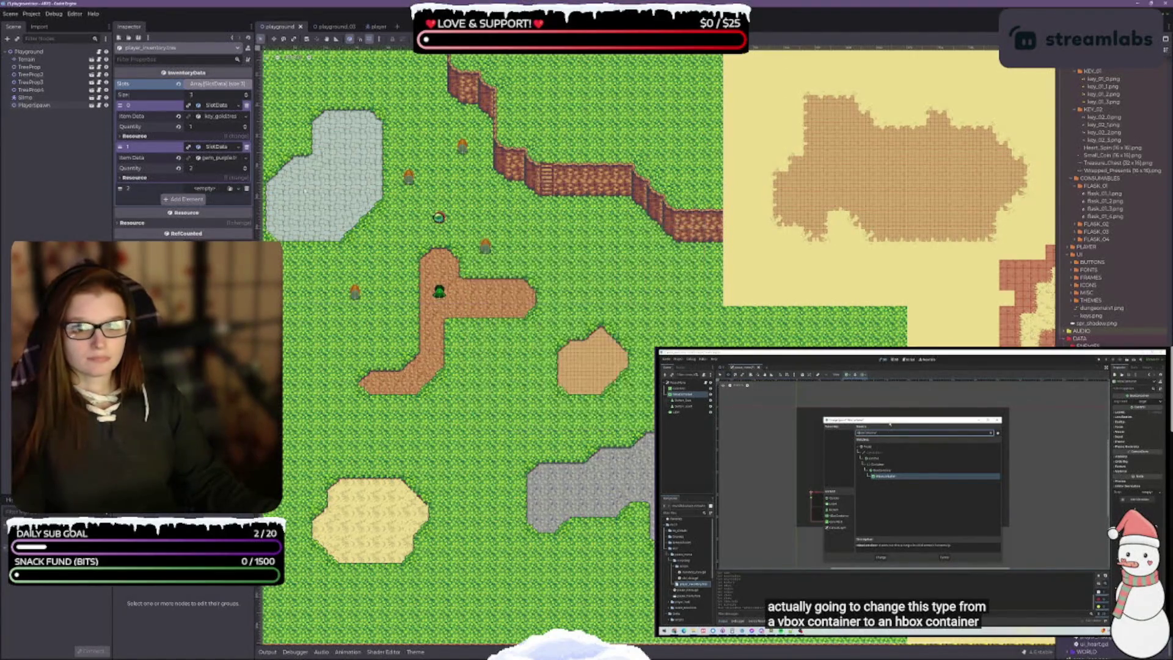
pyautogui.click(239, 189)
pyautogui.click(214, 209)
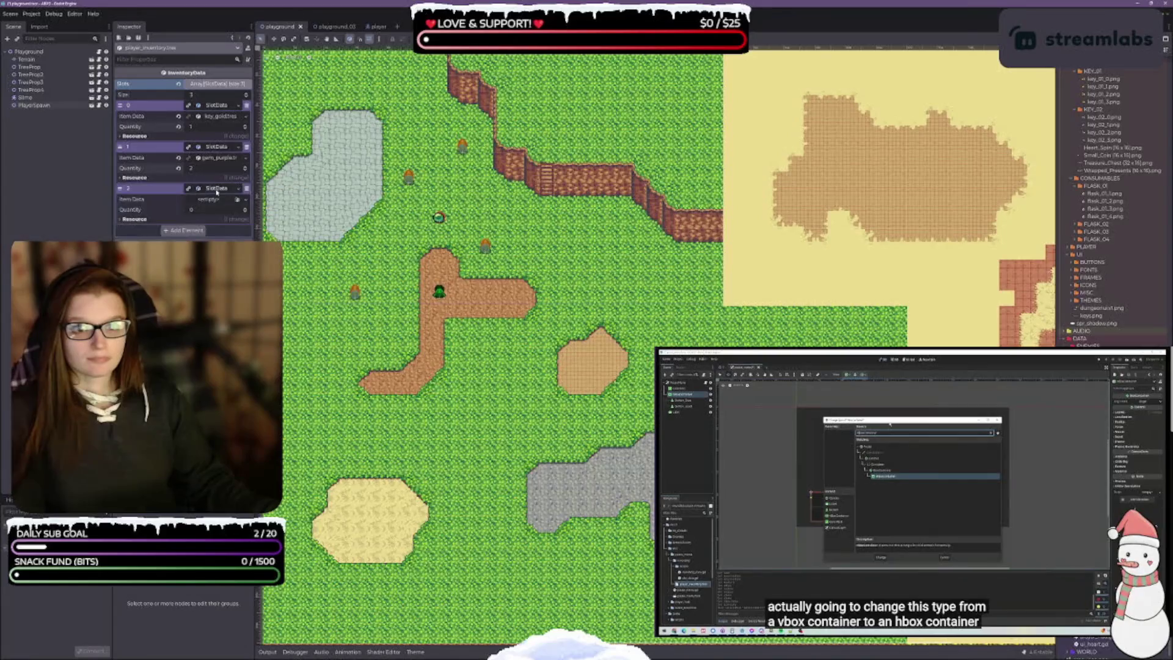
pyautogui.click(237, 200)
pyautogui.press('Return')
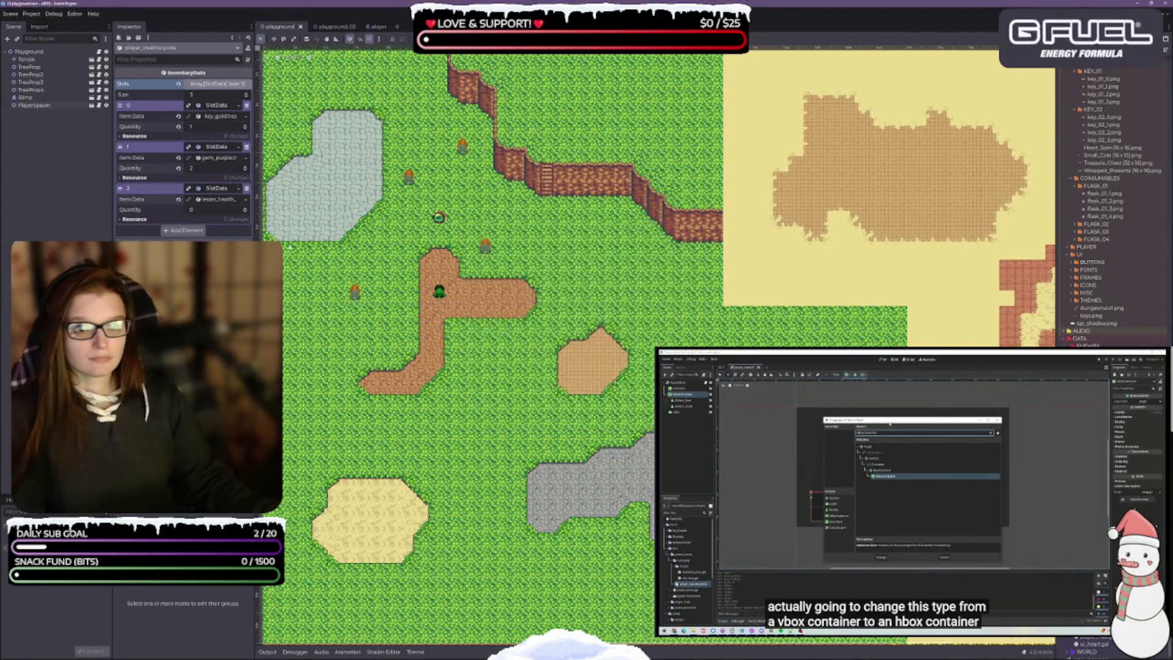
pyautogui.click(245, 209)
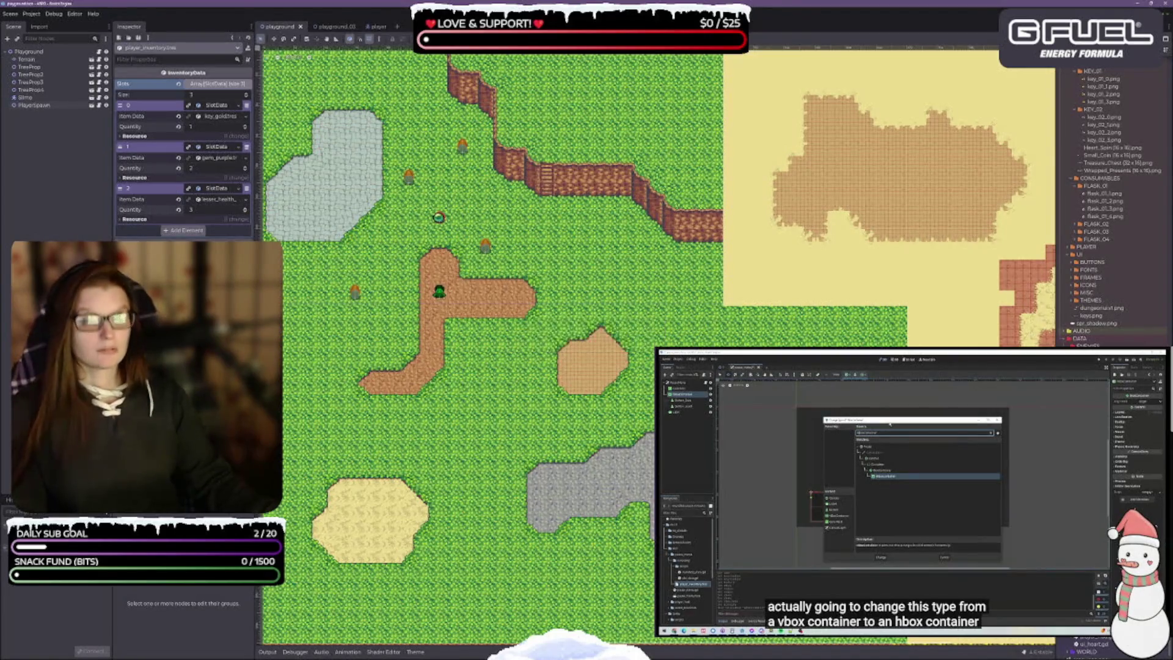
pyautogui.moveTo(880, 489)
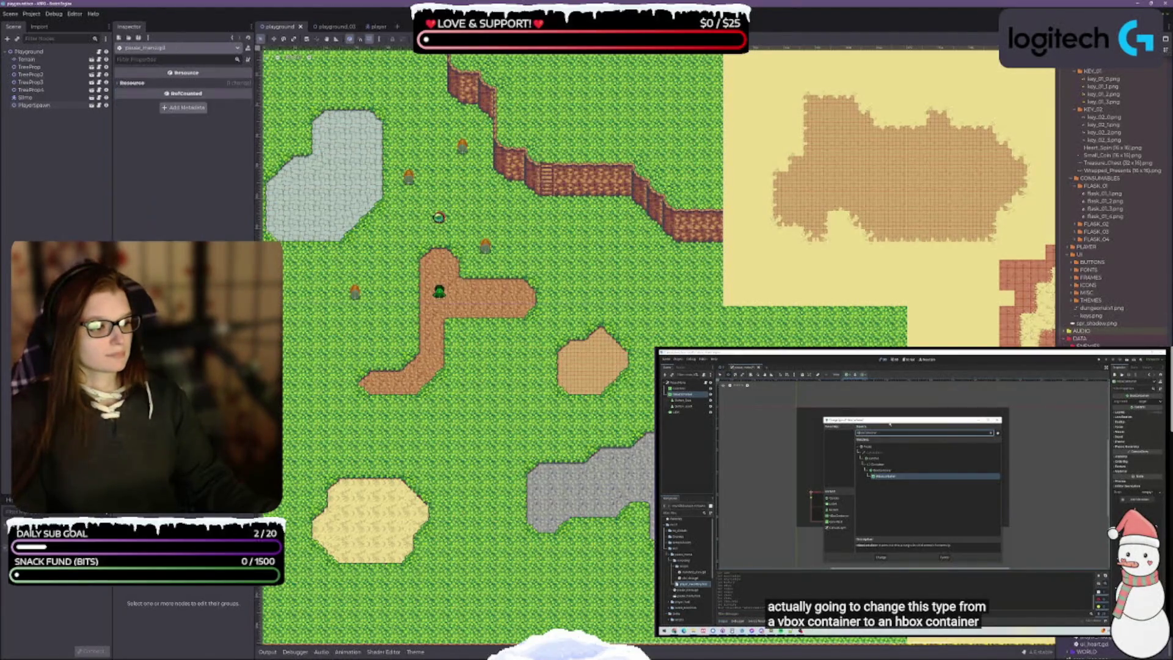
# Review pause_menu.gd in VS Code, then return to Godot's pause_menu scene
pyautogui.hotkey('alt', 'Tab')
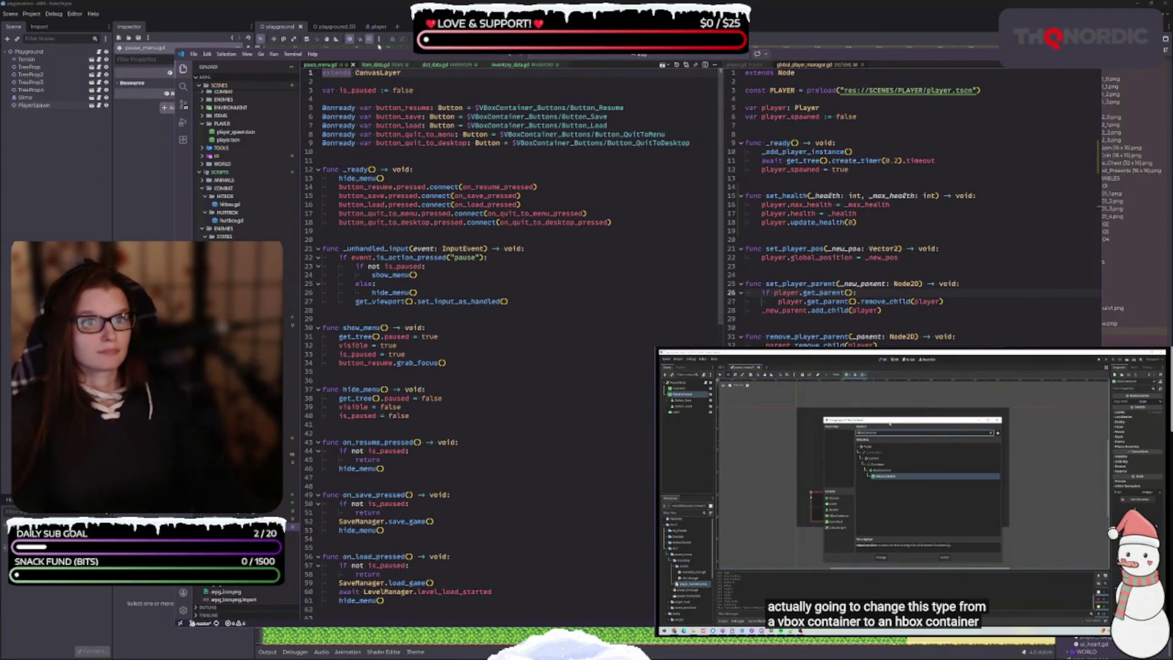
pyautogui.hotkey('alt', 'Tab')
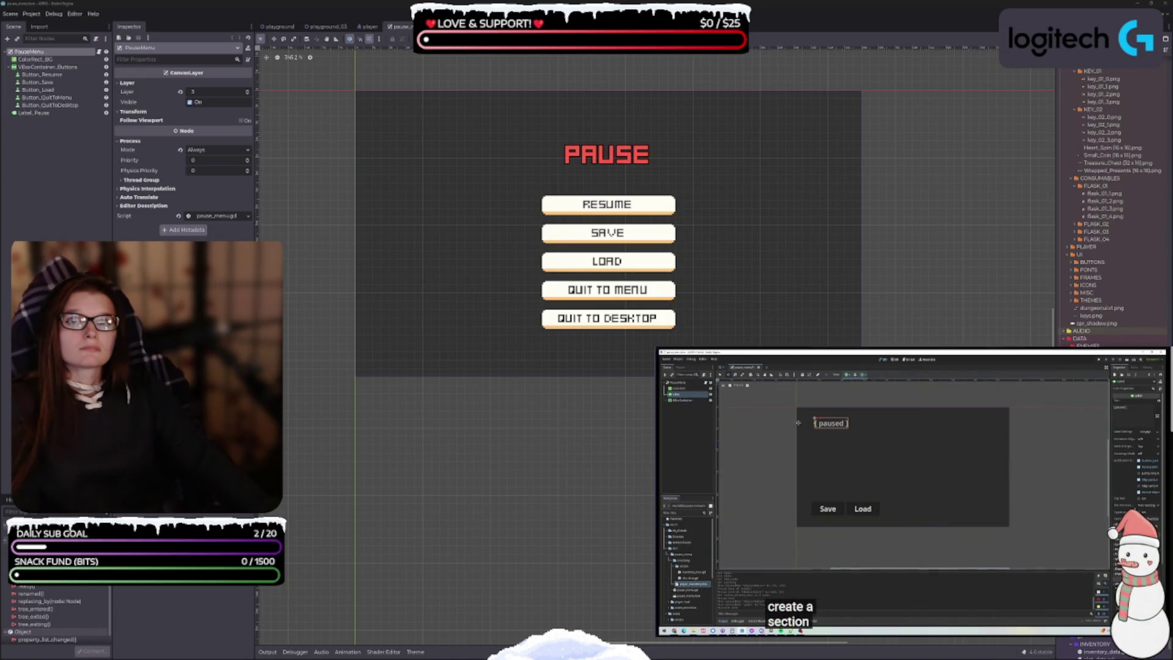
# Bring up the context menu for the UI/WINDOWS folder in the FileSystem dock
pyautogui.moveTo(892, 488)
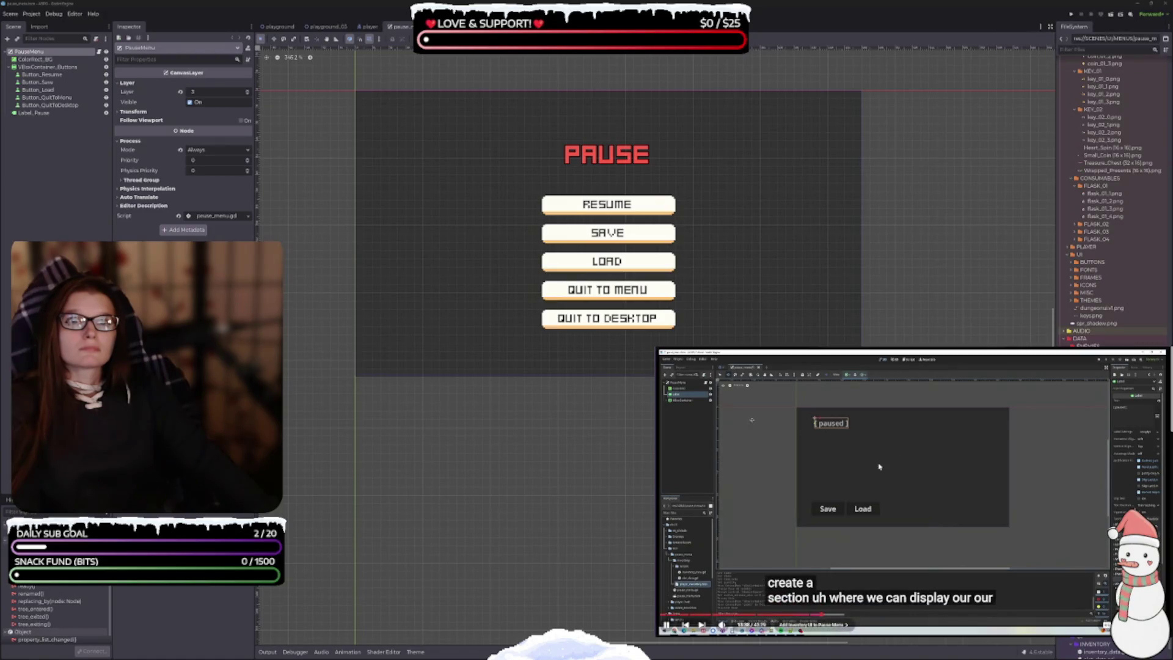
pyautogui.click(877, 479)
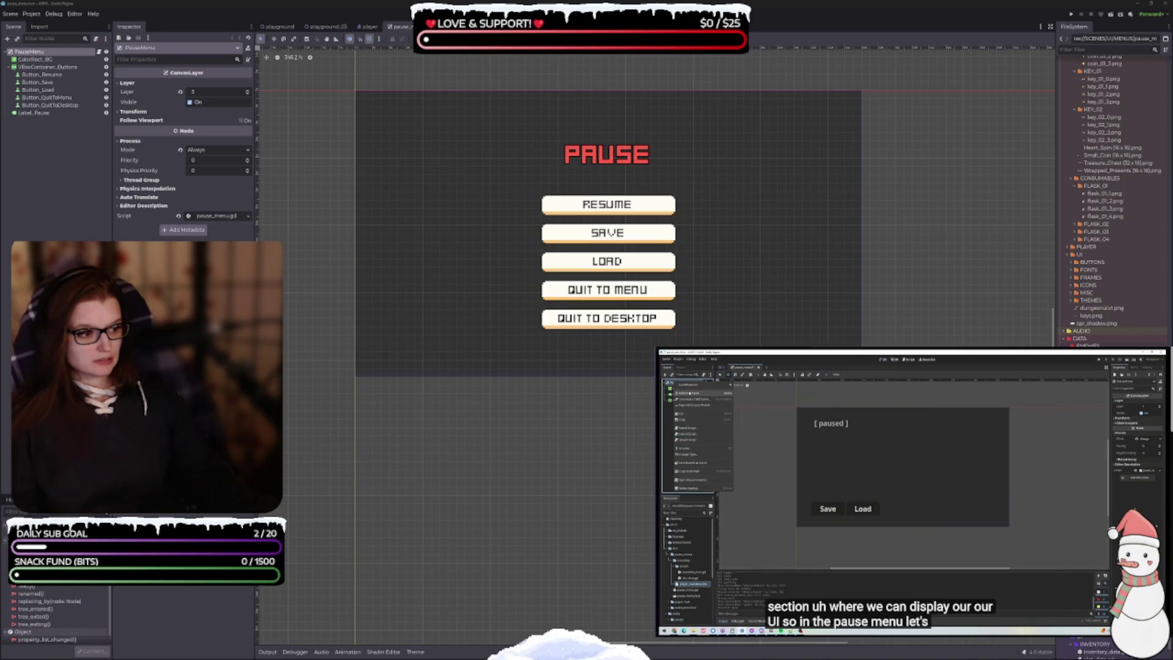
pyautogui.click(1070, 644)
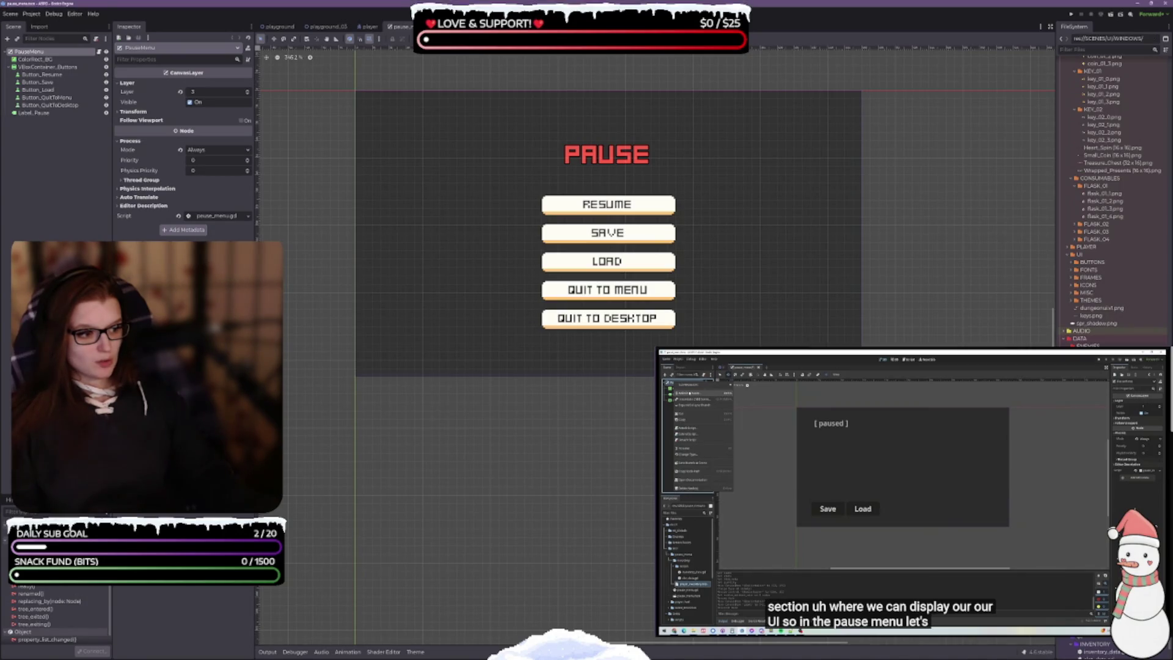
pyautogui.rightClick(1070, 644)
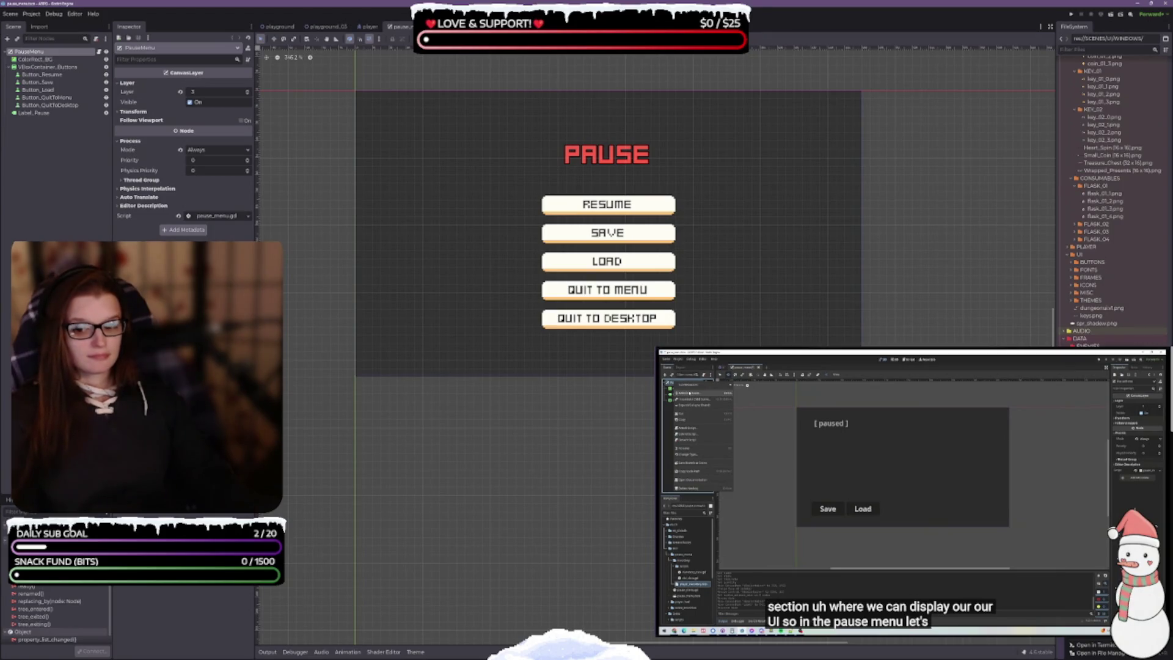
# Create and open a new inventory_window scene with root node InventoryWindow
pyautogui.click(1094, 611)
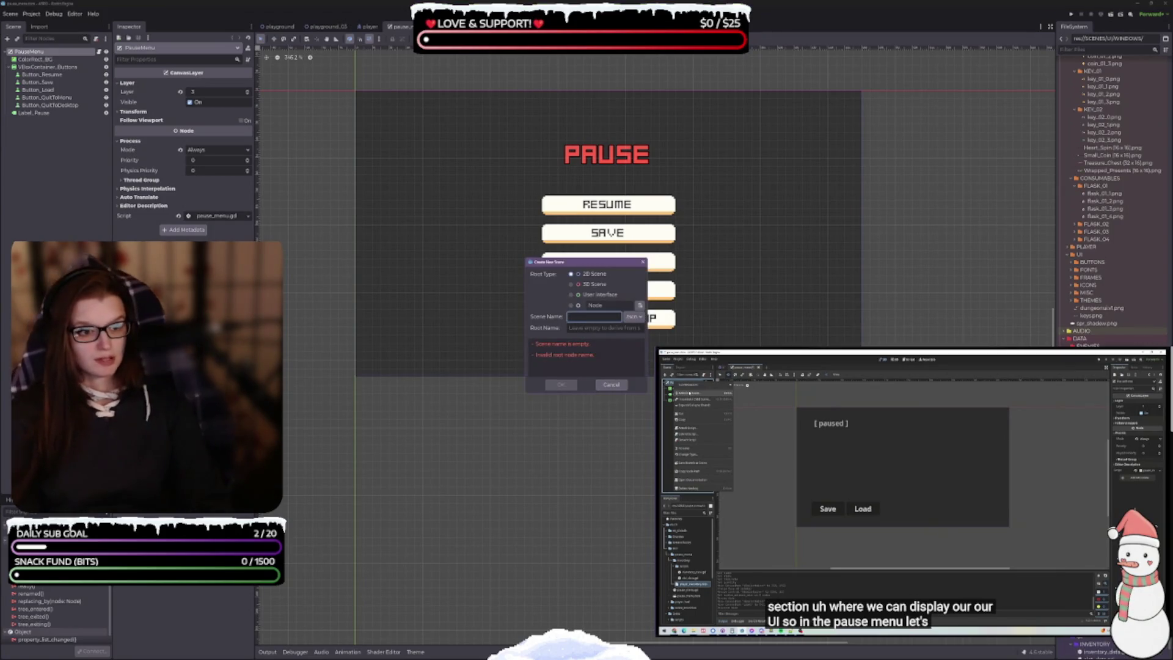
pyautogui.write('Inventory')
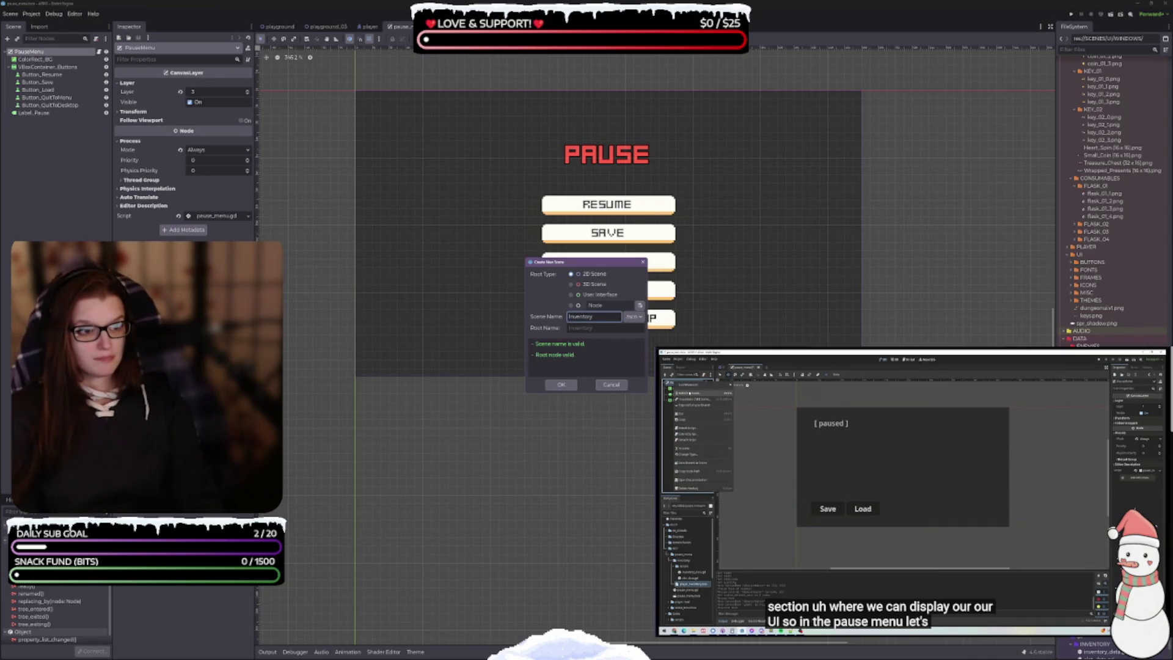
pyautogui.press('BackSpace')
pyautogui.press('BackSpace')
pyautogui.press('BackSpace')
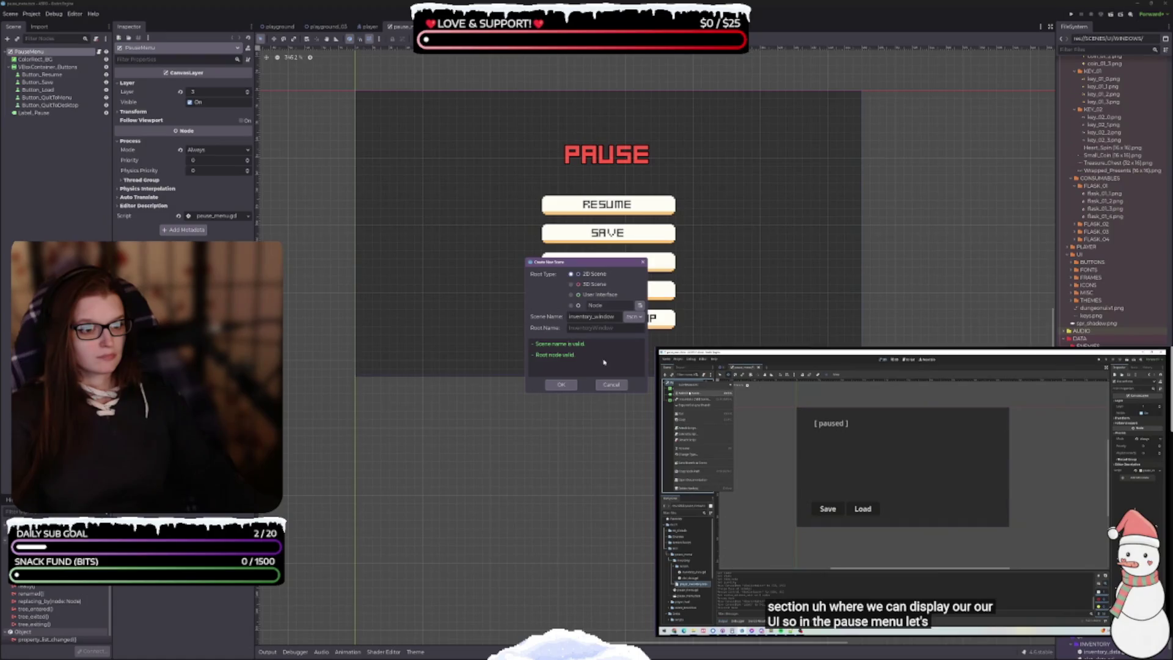
pyautogui.click(561, 385)
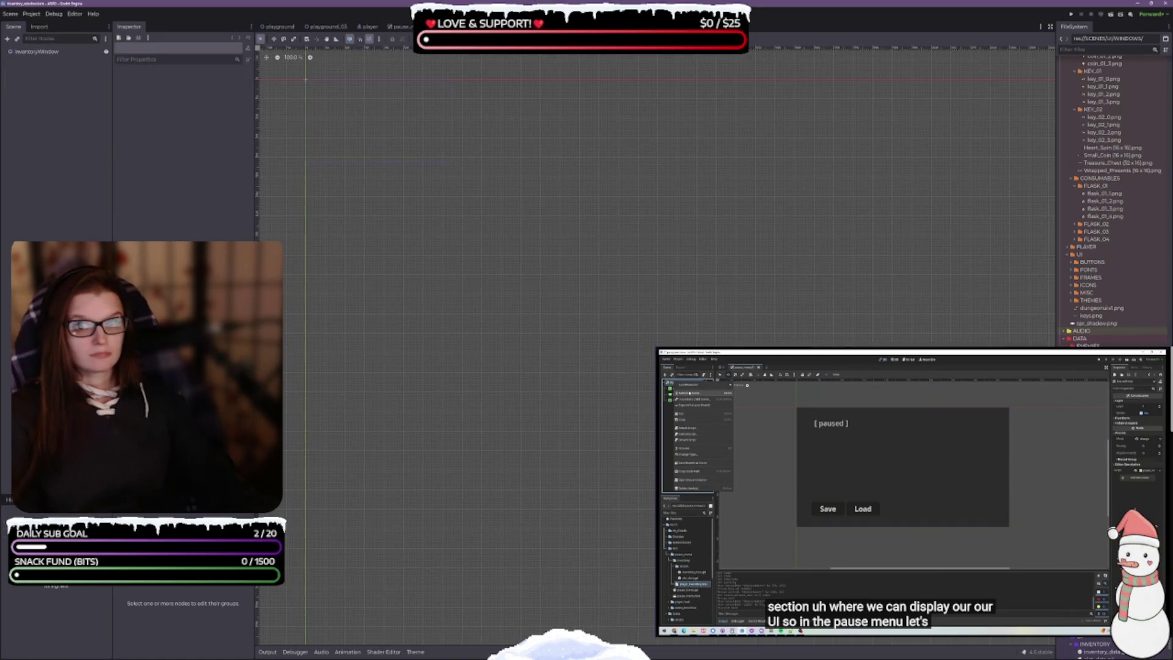
# Change the InventoryWindow root node's type from Node2D to CanvasLayer via a 'canvas' search
pyautogui.click(56, 52)
pyautogui.rightClick(57, 54)
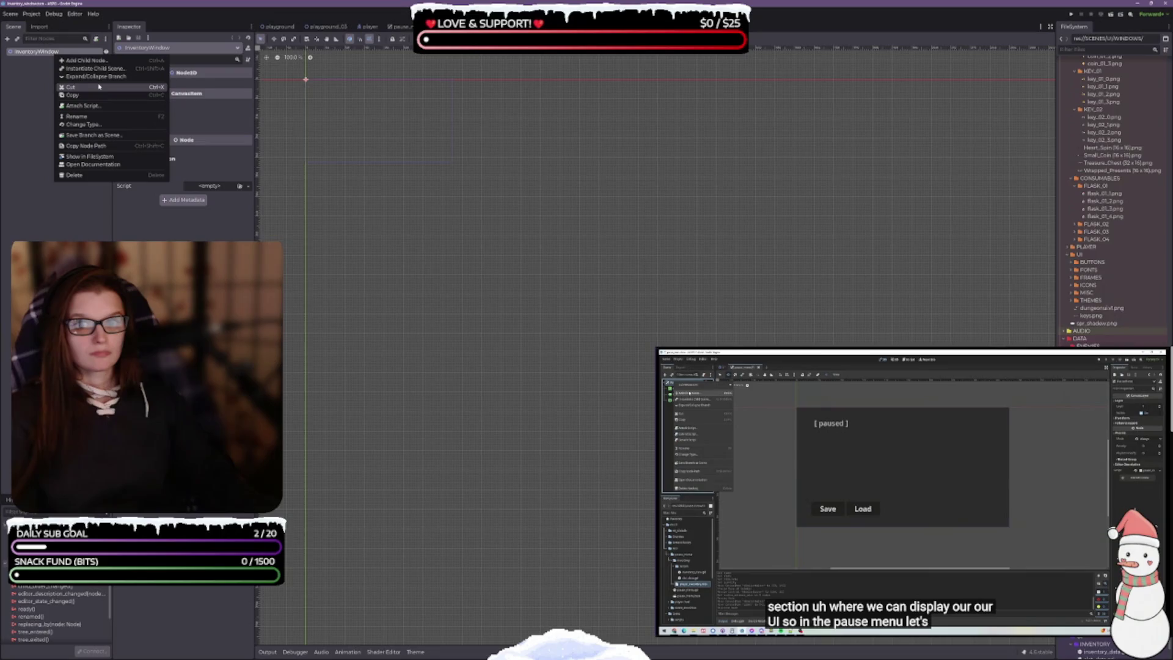
pyautogui.click(82, 124)
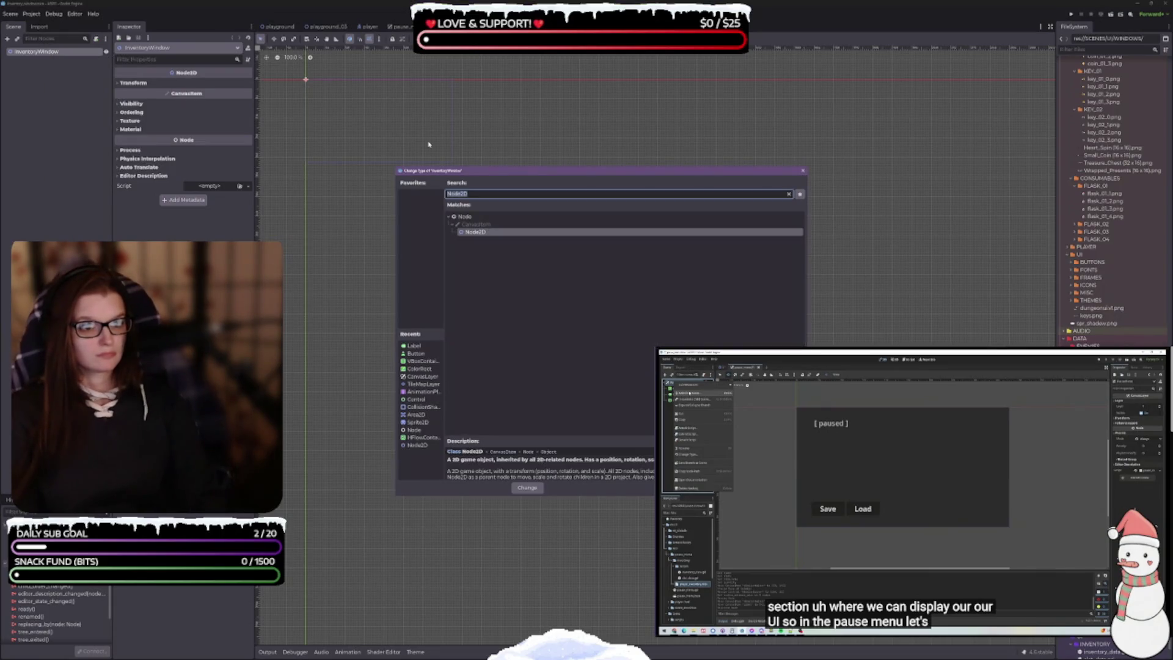
pyautogui.write('canvas')
pyautogui.press('Down')
pyautogui.press('Down')
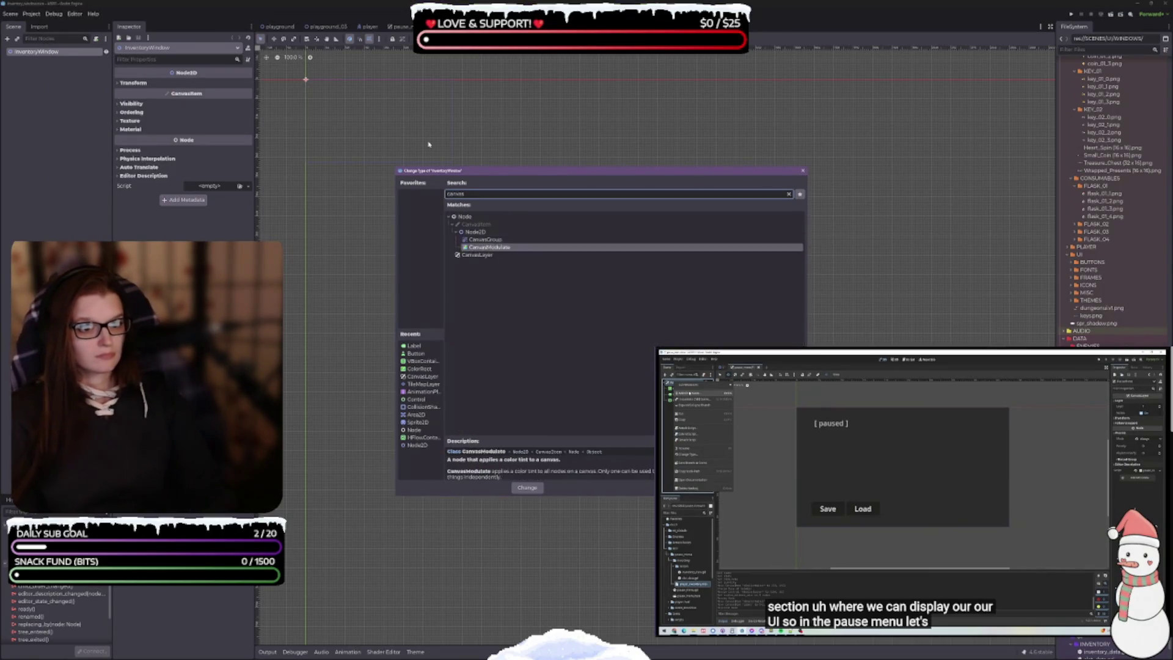
pyautogui.press('Return')
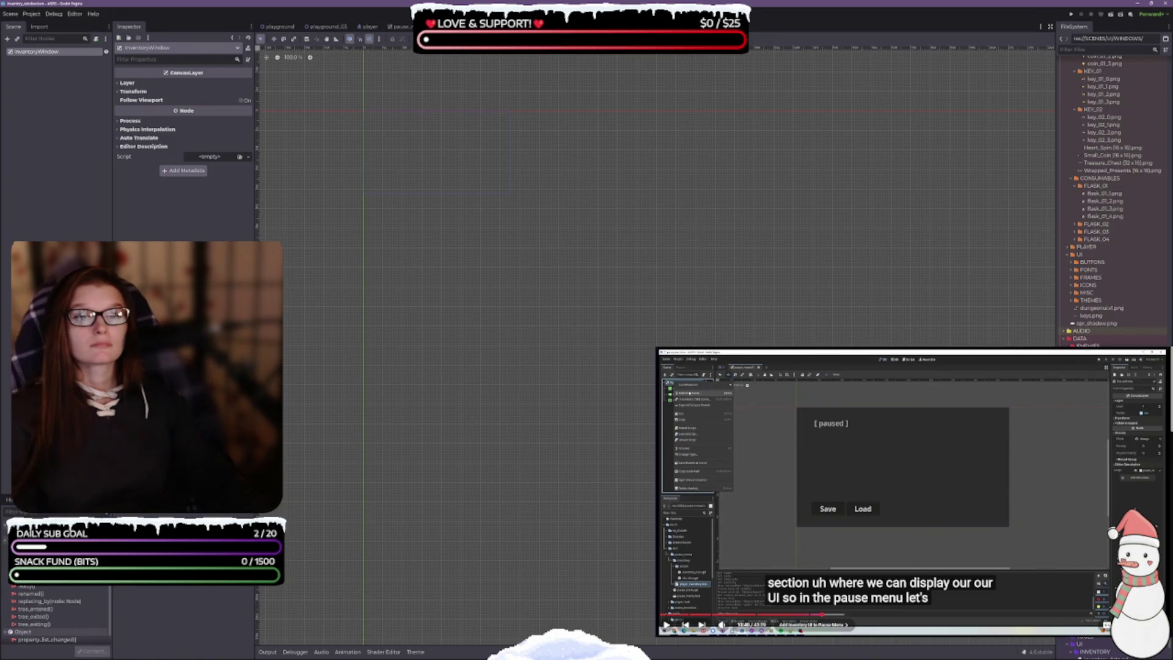
pyautogui.click(852, 472)
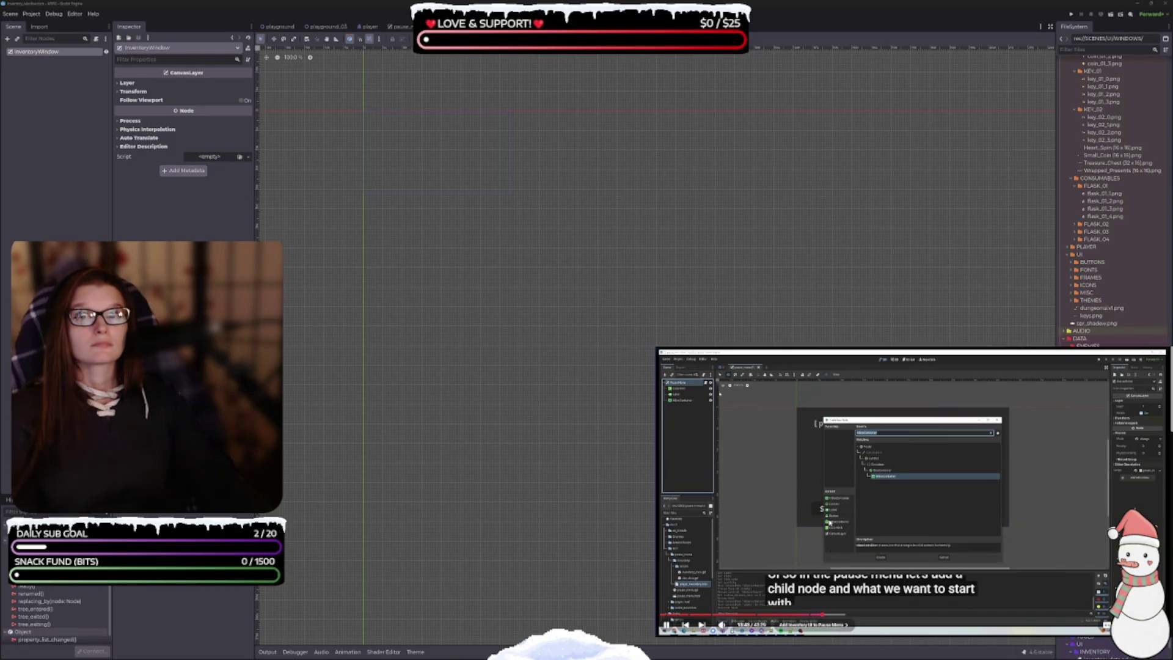
# Add a PanelContainer child under InventoryWindow
pyautogui.click(28, 53)
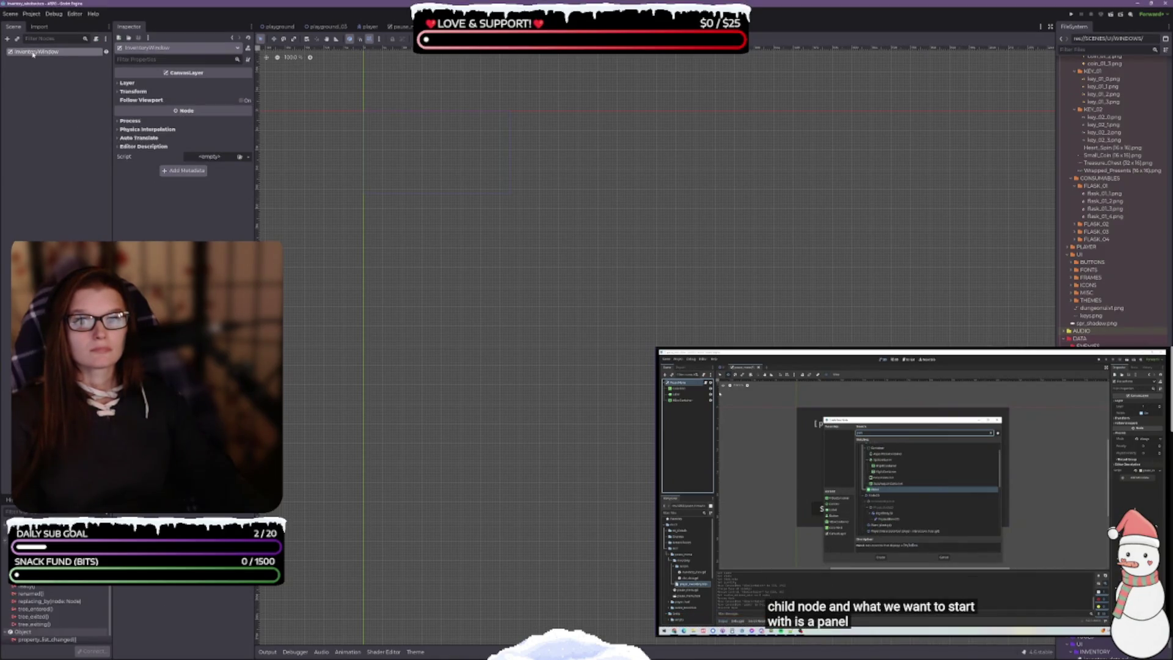
pyautogui.rightClick(33, 54)
pyautogui.click(48, 58)
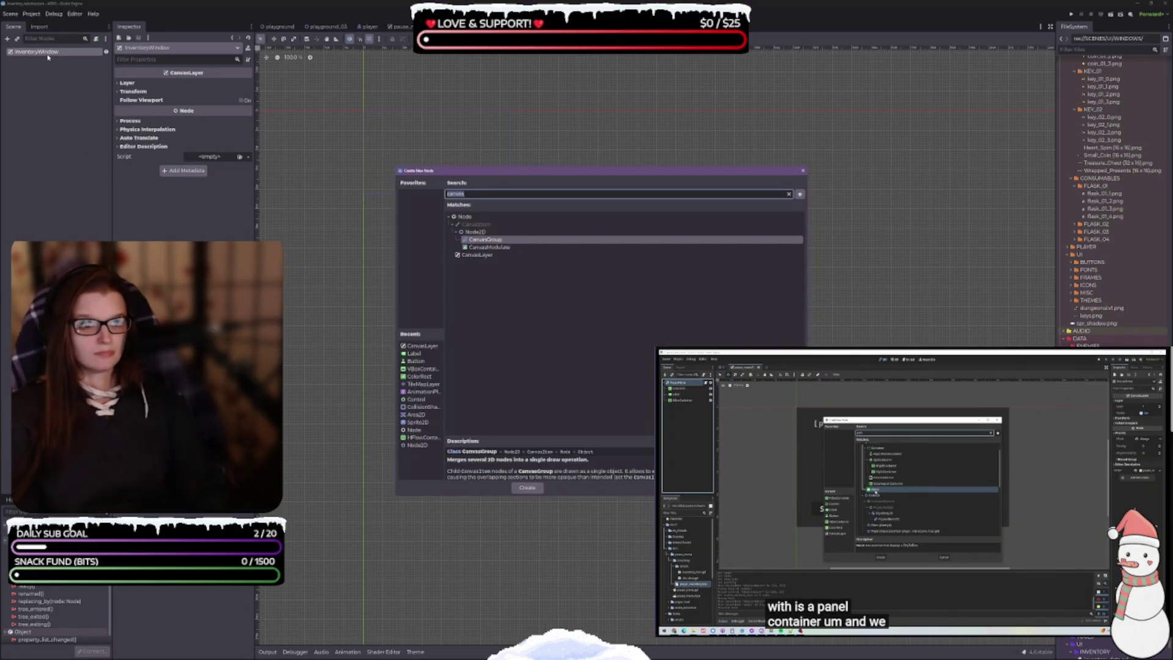
pyautogui.write('panel')
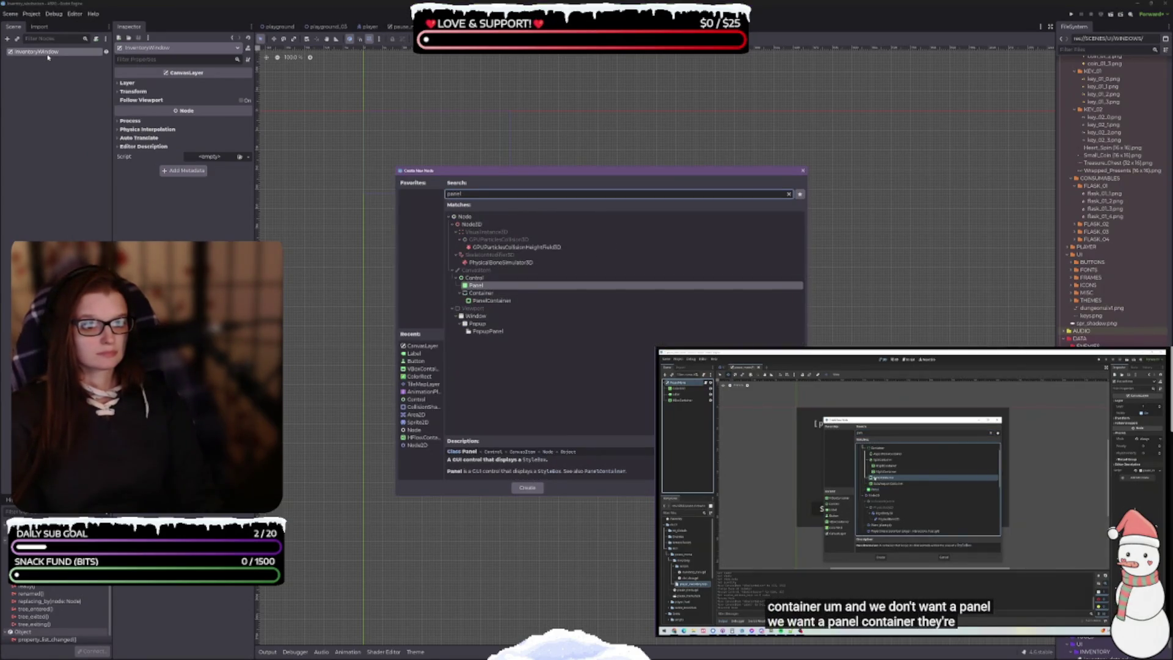
pyautogui.press('Down')
pyautogui.press('Down')
pyautogui.press('Return')
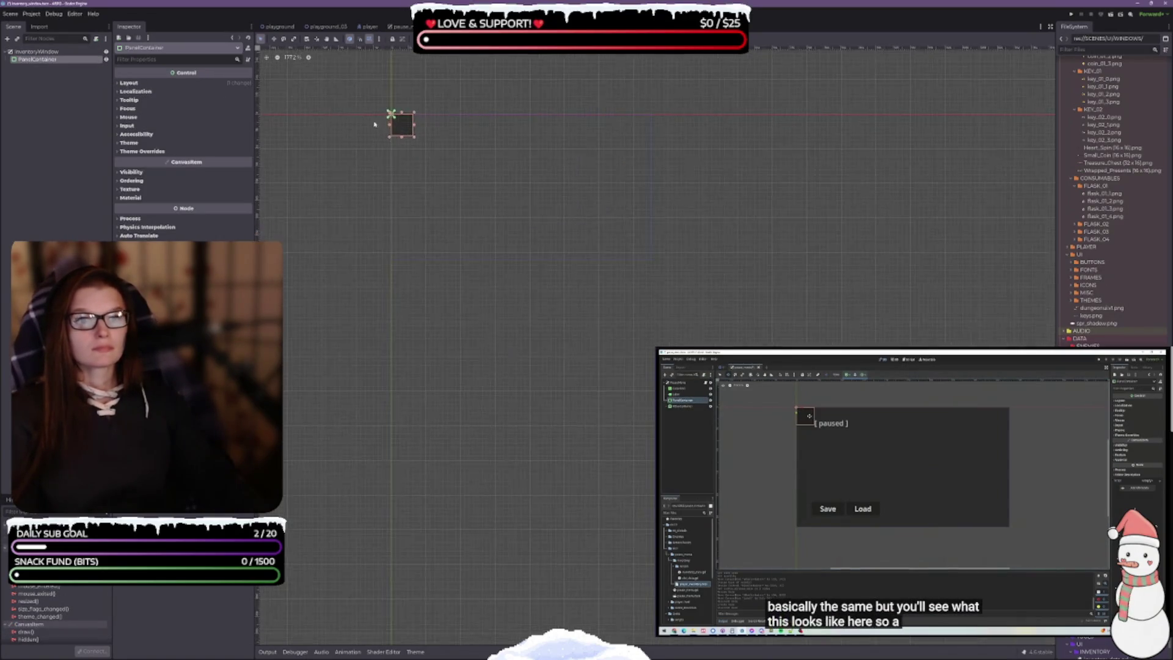
pyautogui.scroll(2, 474, 218)
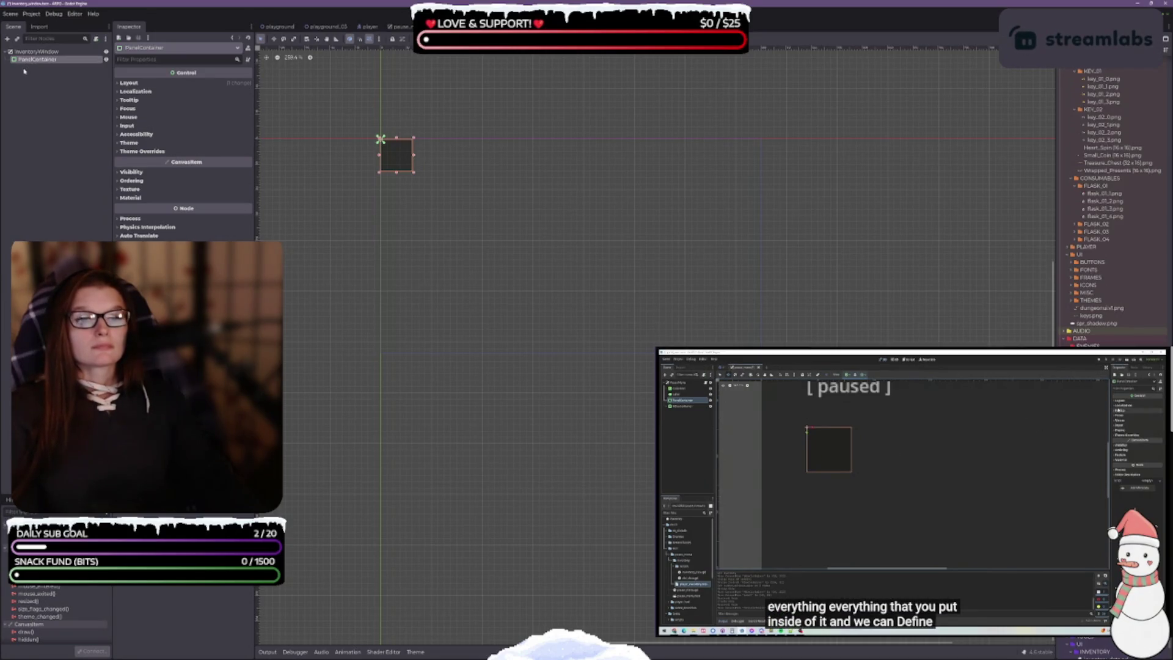
# Bring up the Add Child Node list on InventoryWindow again for another node
pyautogui.moveTo(990, 470)
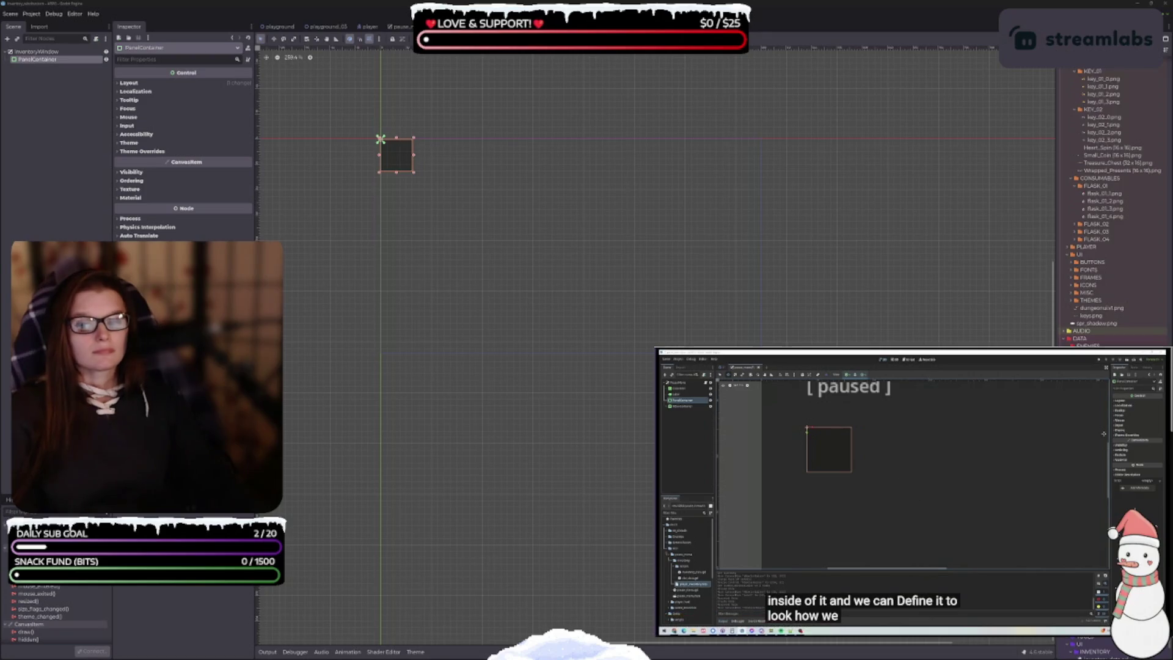
pyautogui.moveTo(673, 437)
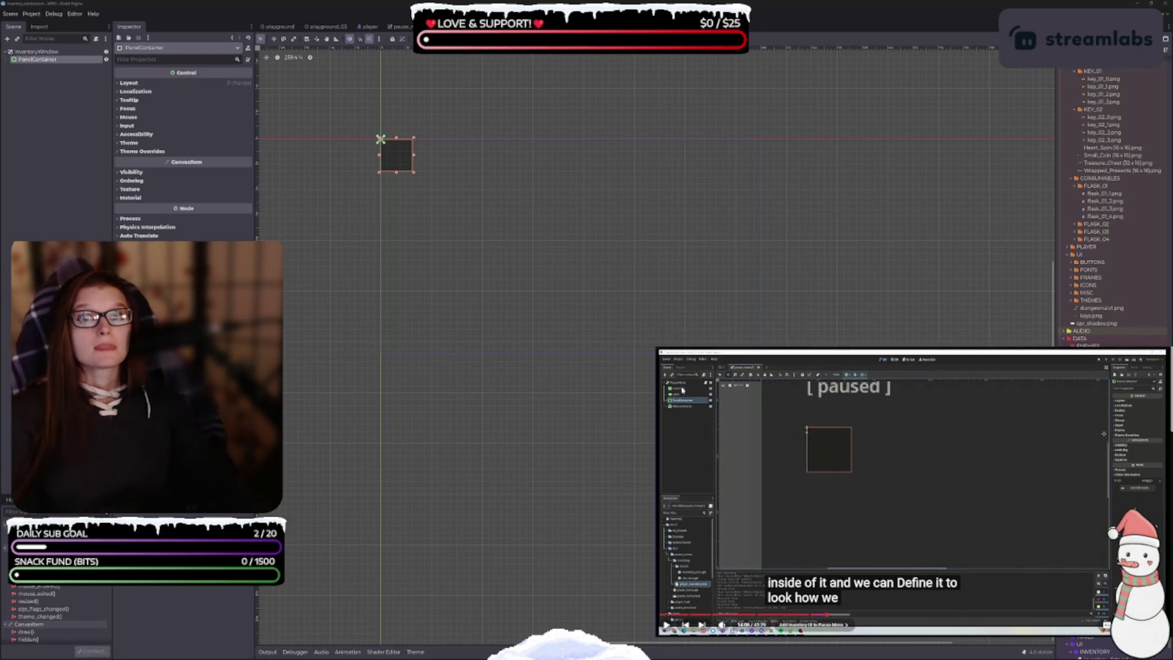
pyautogui.rightClick(35, 53)
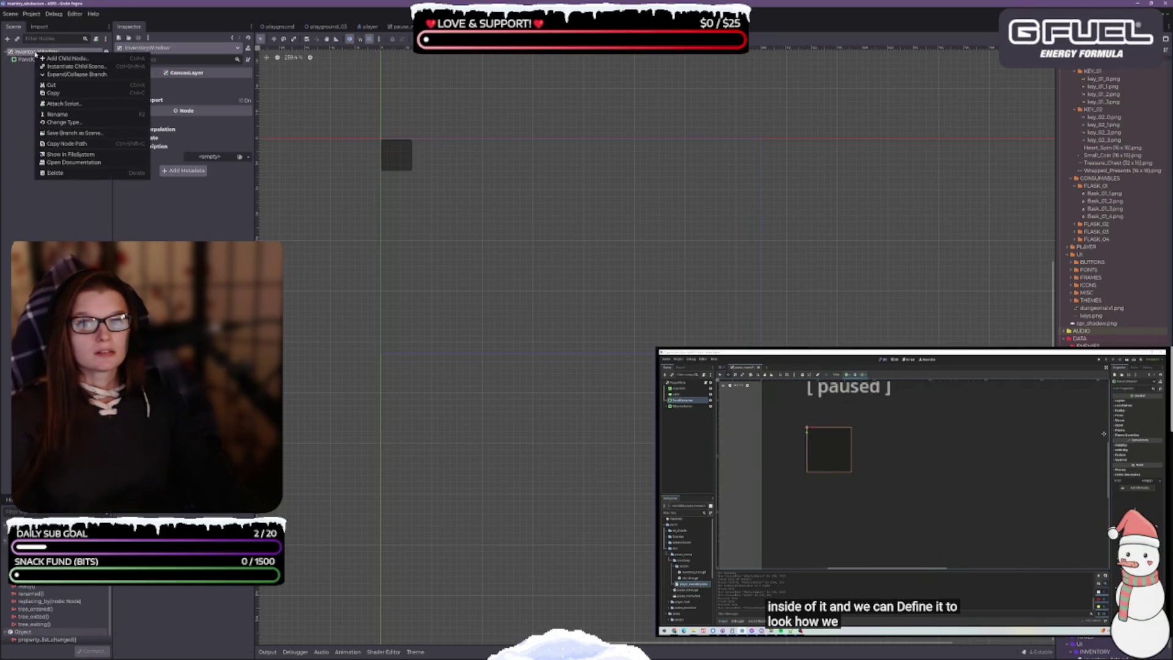
pyautogui.click(61, 59)
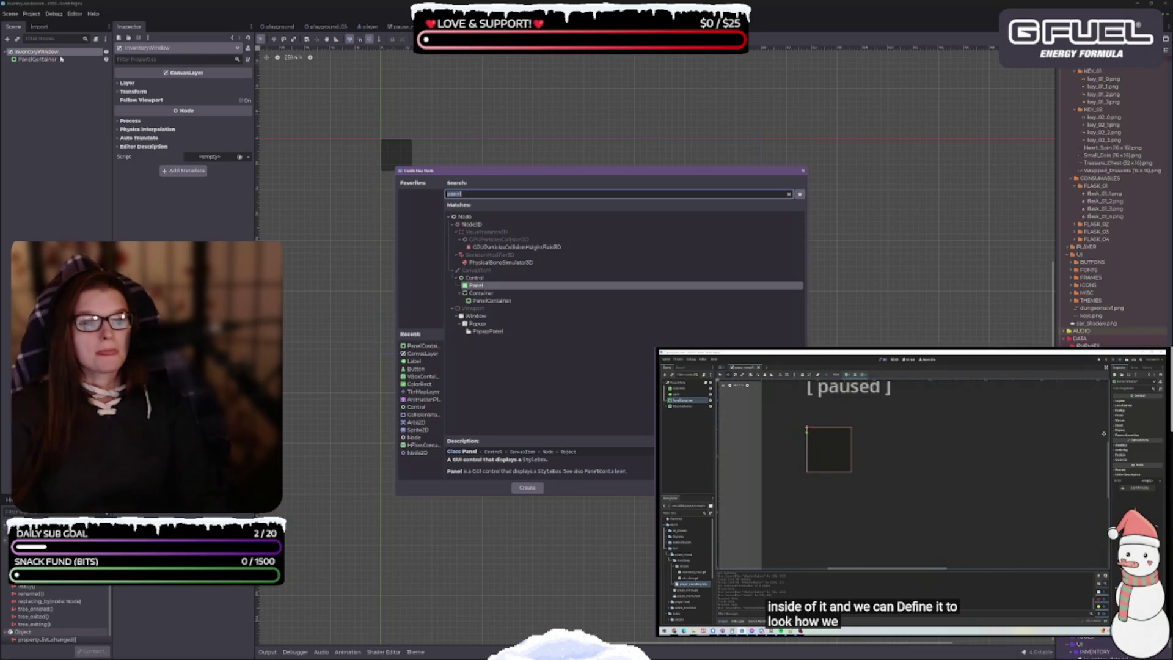
# Add a trial ColorRect child to InventoryWindow, then delete it
pyautogui.write('color')
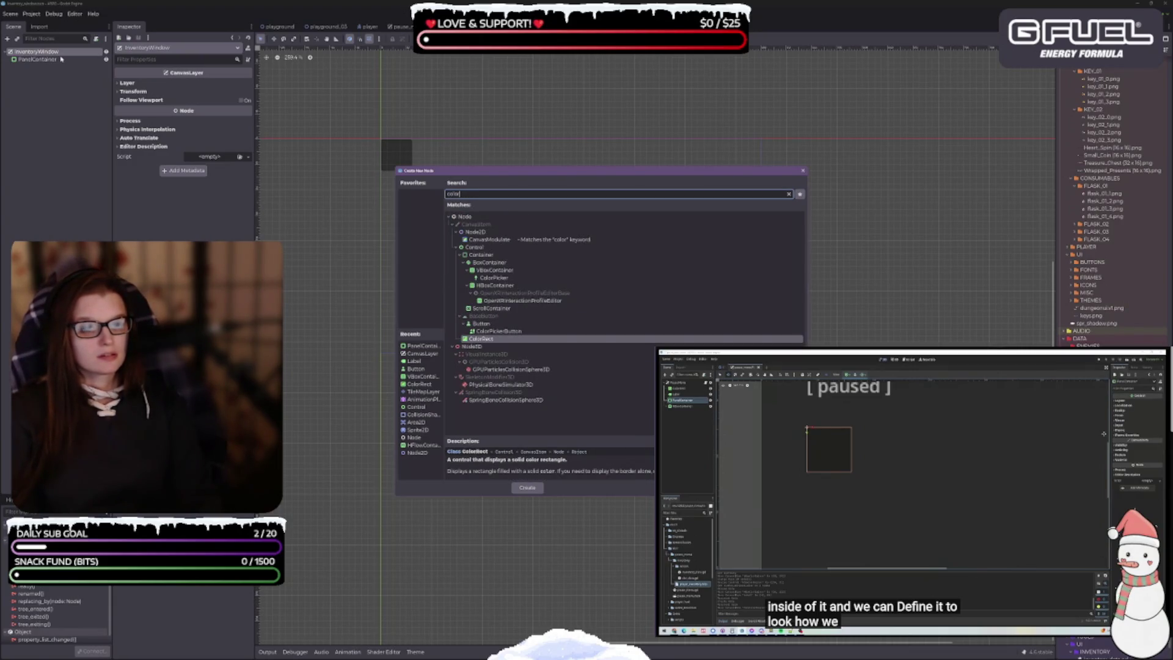
pyautogui.press('Return')
pyautogui.moveTo(37, 65); pyautogui.dragTo(38, 58)
pyautogui.click(41, 61)
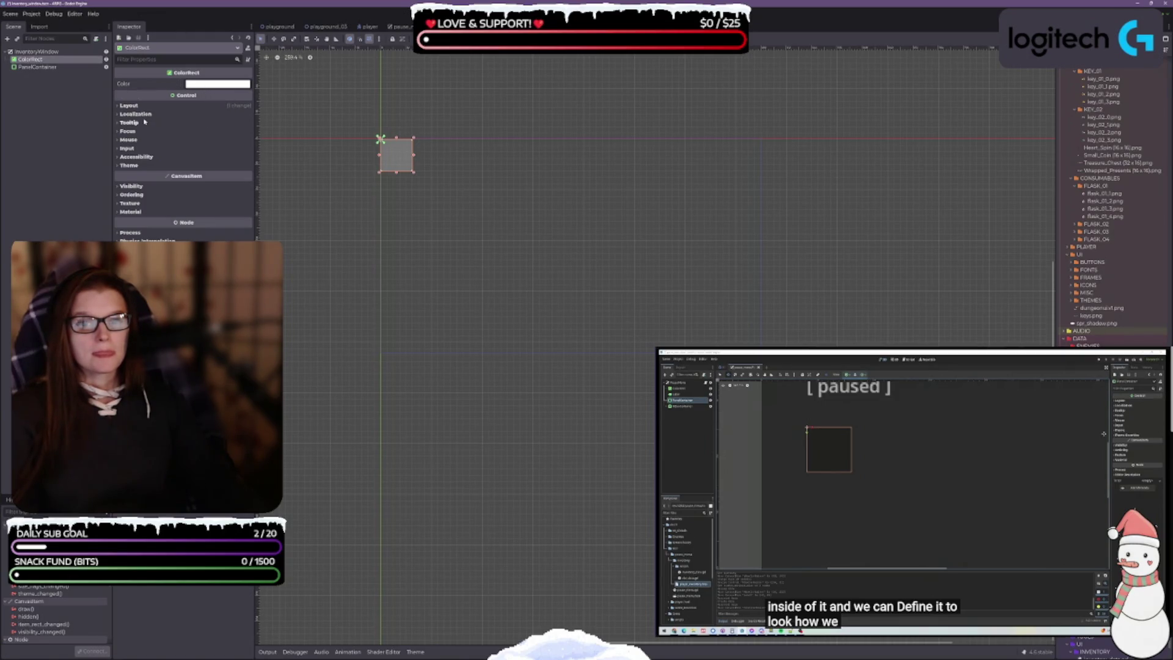
pyautogui.click(34, 66)
pyautogui.click(31, 60)
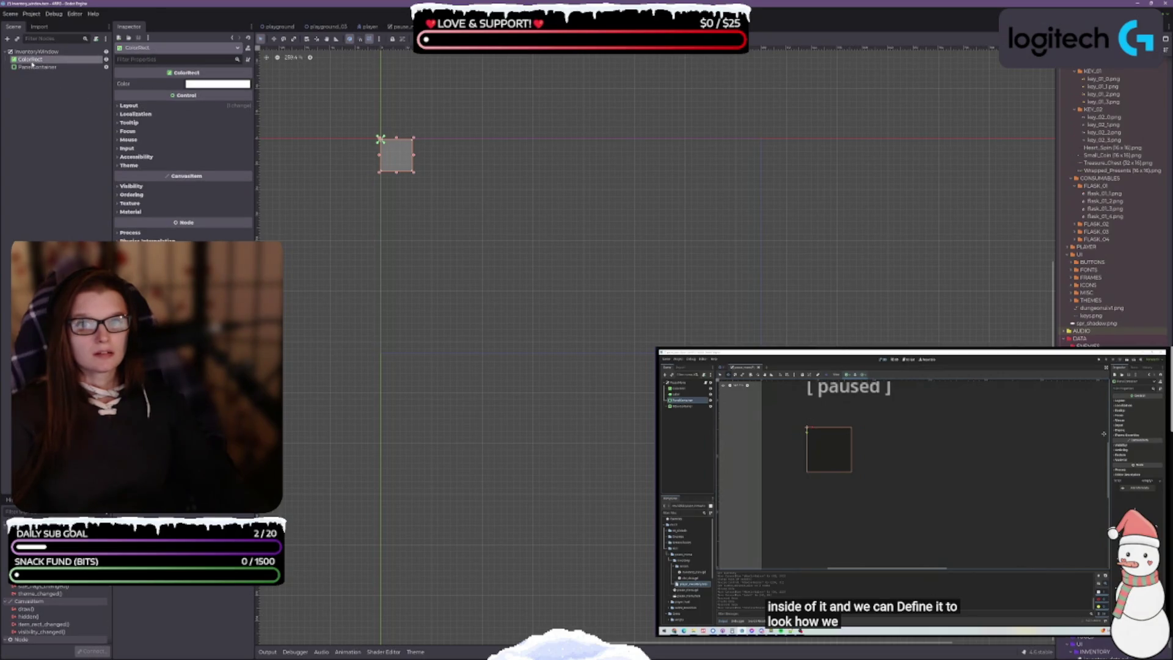
pyautogui.press('Delete')
pyautogui.press('Return')
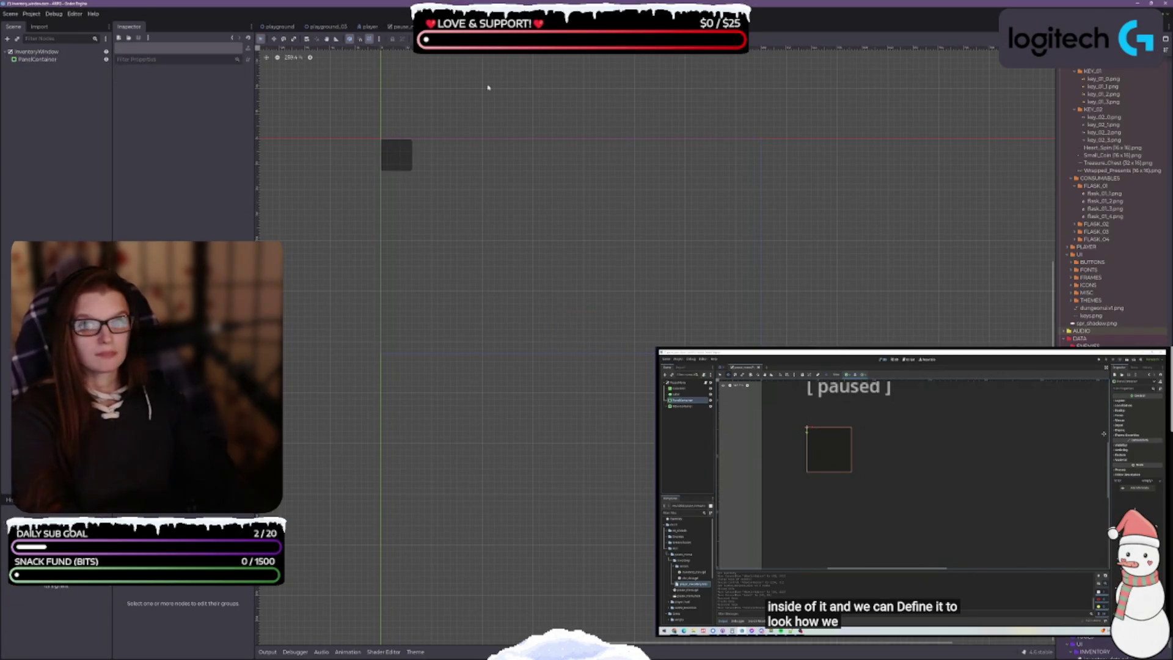
# Copy ColorRect_BG from pause_menu, paste it into inventory_window and nest it under PanelContainer
pyautogui.click(399, 27)
pyautogui.click(35, 59)
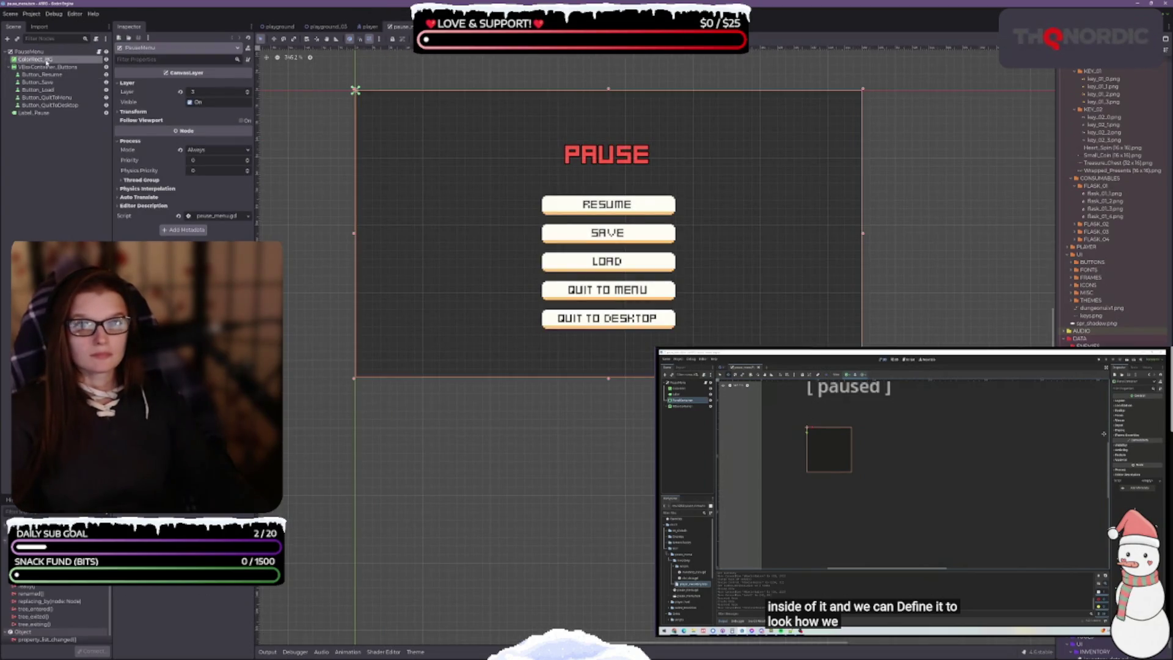
pyautogui.hotkey('ctrl', 'c')
pyautogui.hotkey('ctrl', 'Tab')
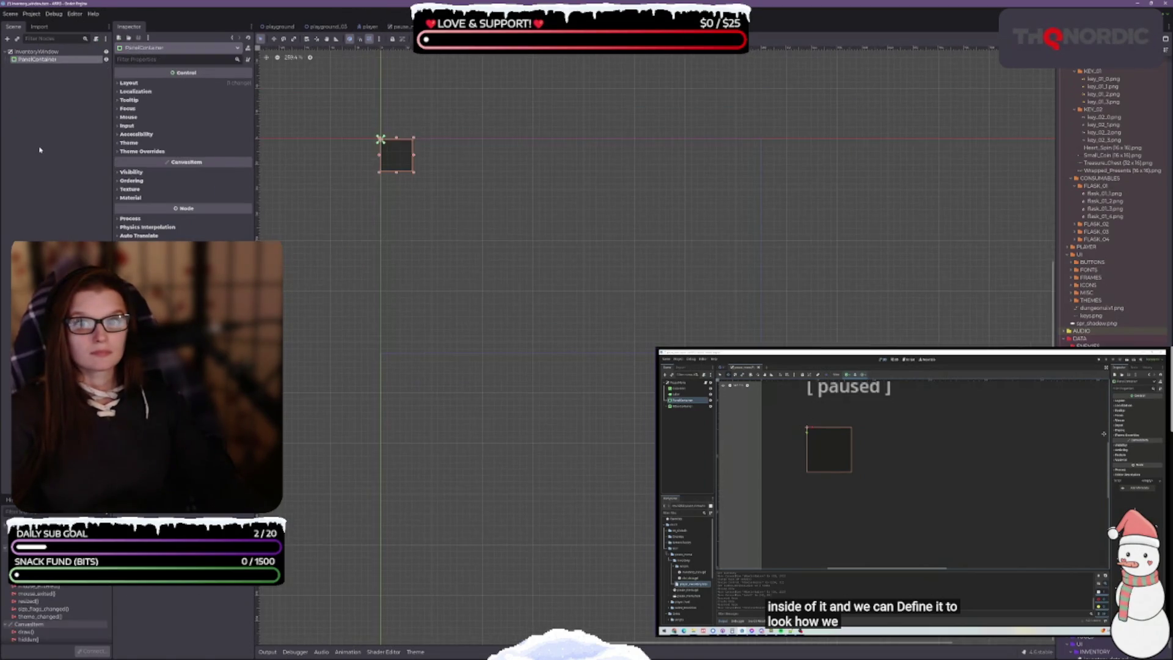
pyautogui.hotkey('ctrl', 'v')
pyautogui.moveTo(26, 68); pyautogui.dragTo(34, 56)
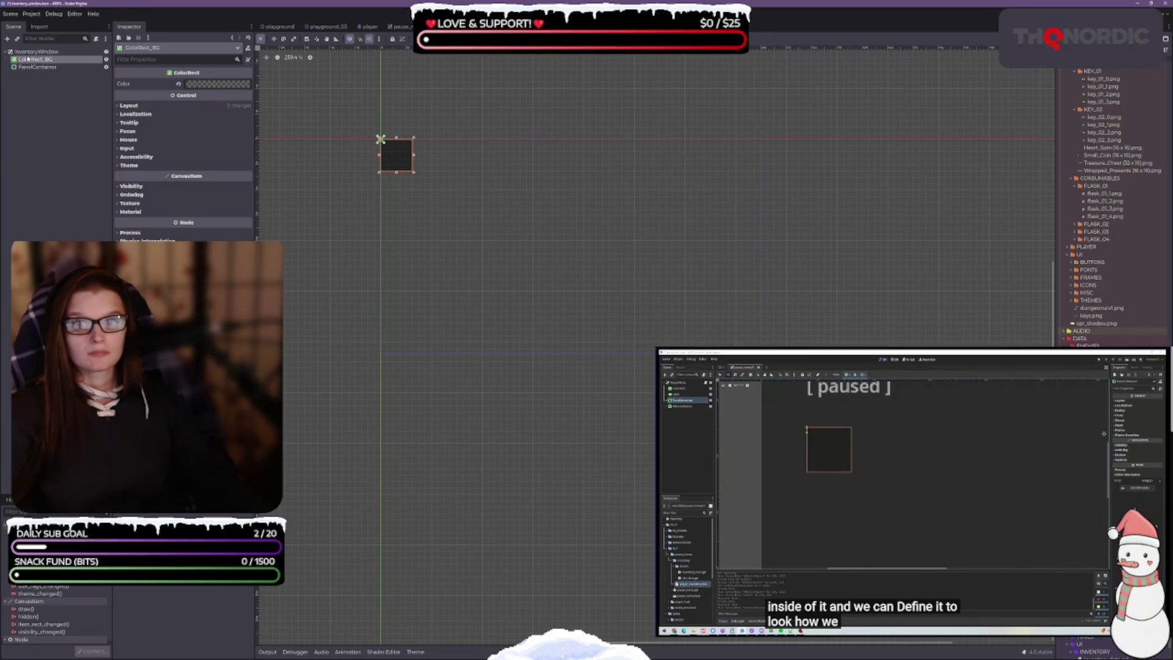
pyautogui.scroll(3, 401, 153)
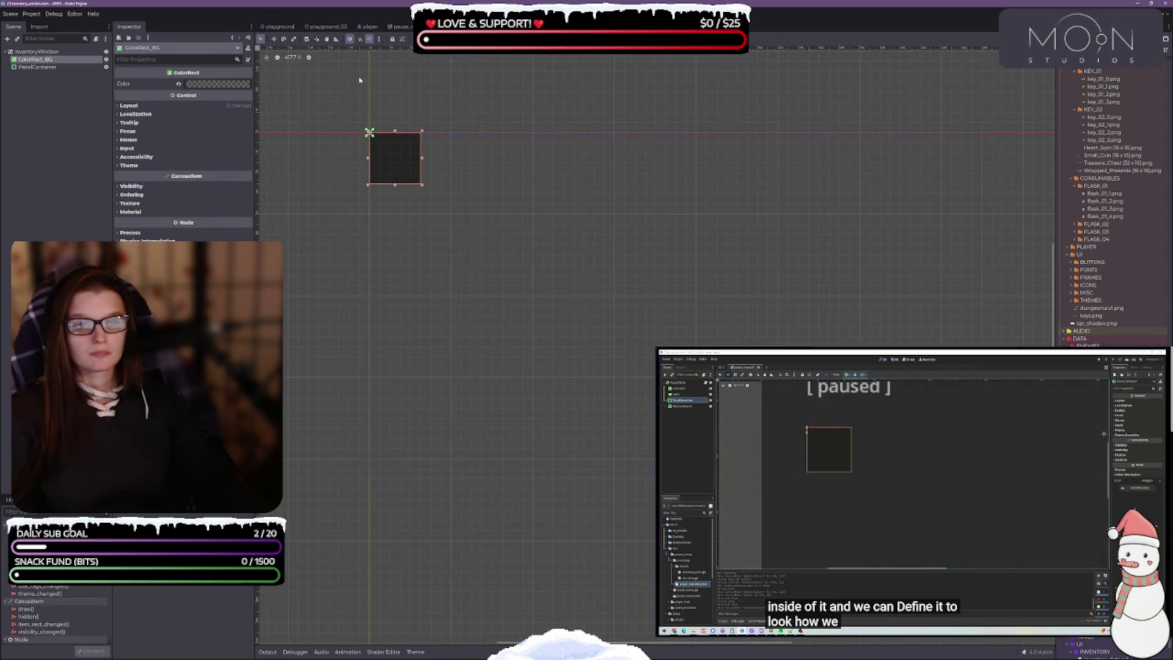
# Apply the Full Rect anchor preset to ColorRect_BG in inventory_window
pyautogui.click(398, 26)
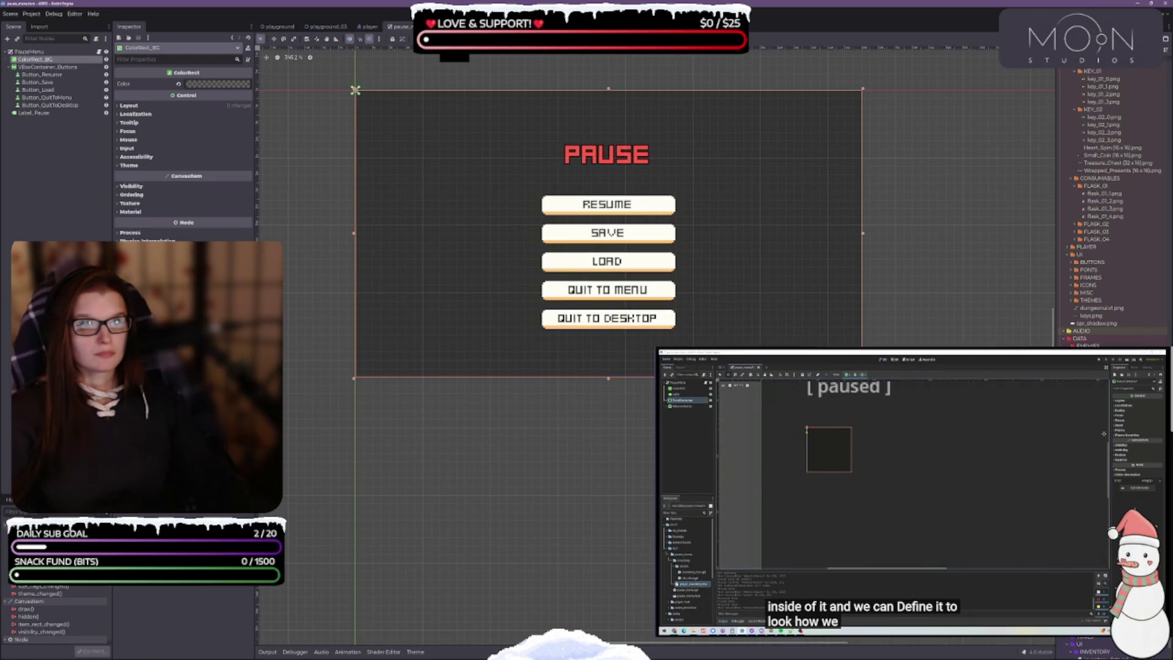
pyautogui.click(455, 26)
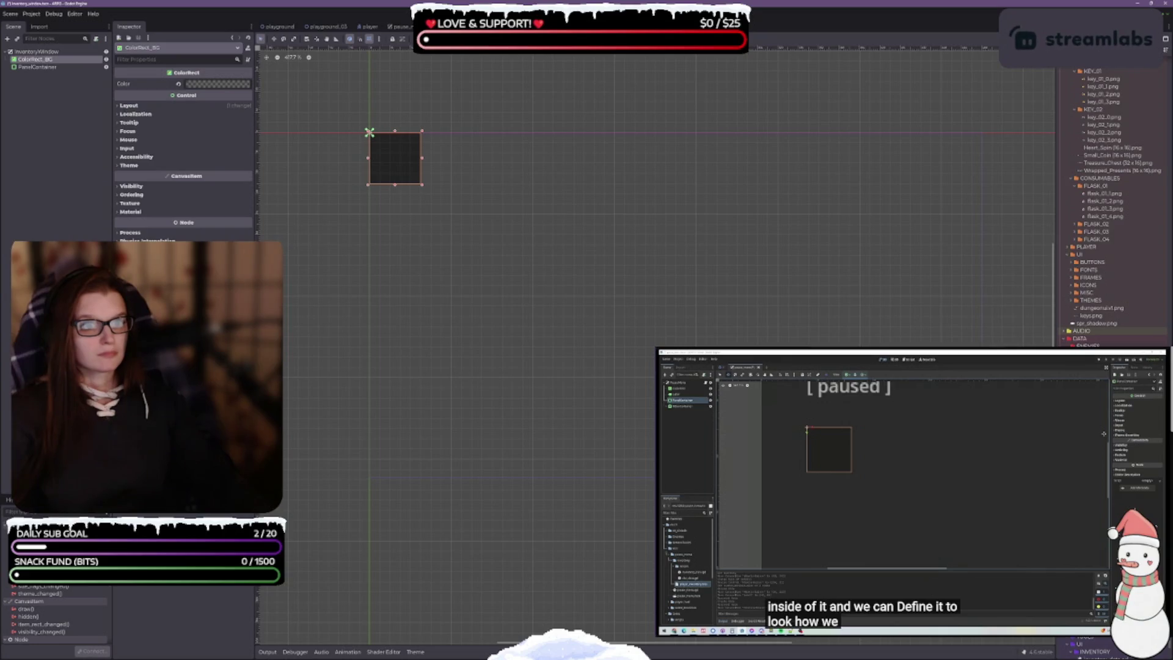
pyautogui.click(455, 38)
pyautogui.click(492, 98)
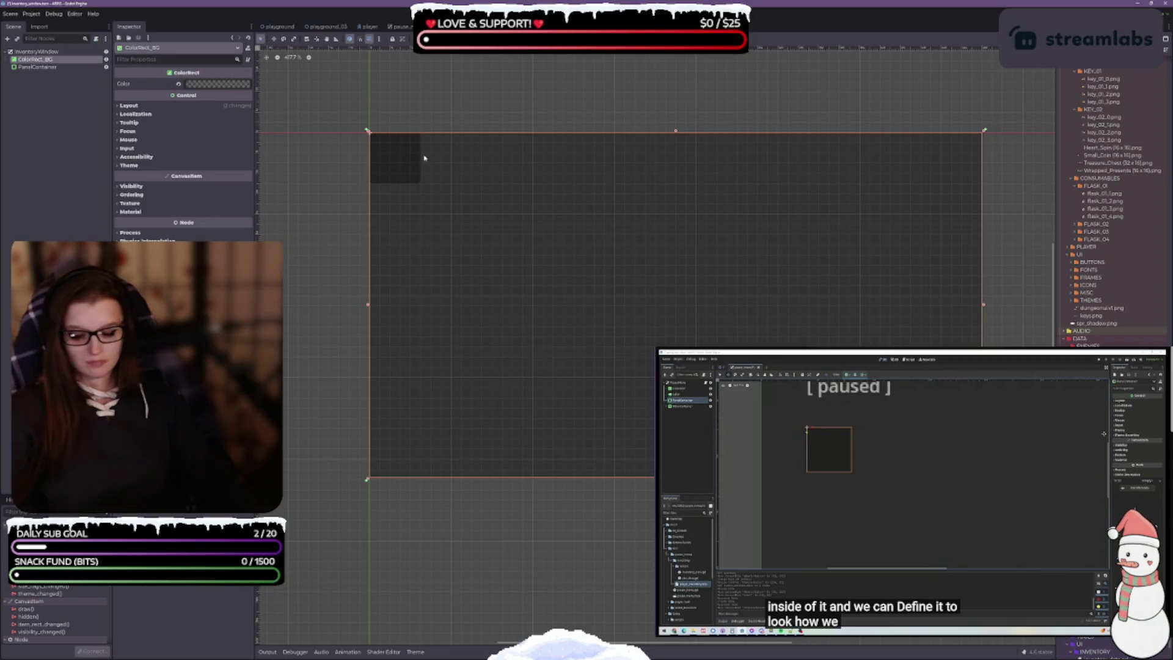
# Anchor the pause_menu background to Full Rect and reset its size to 0×0
pyautogui.click(394, 27)
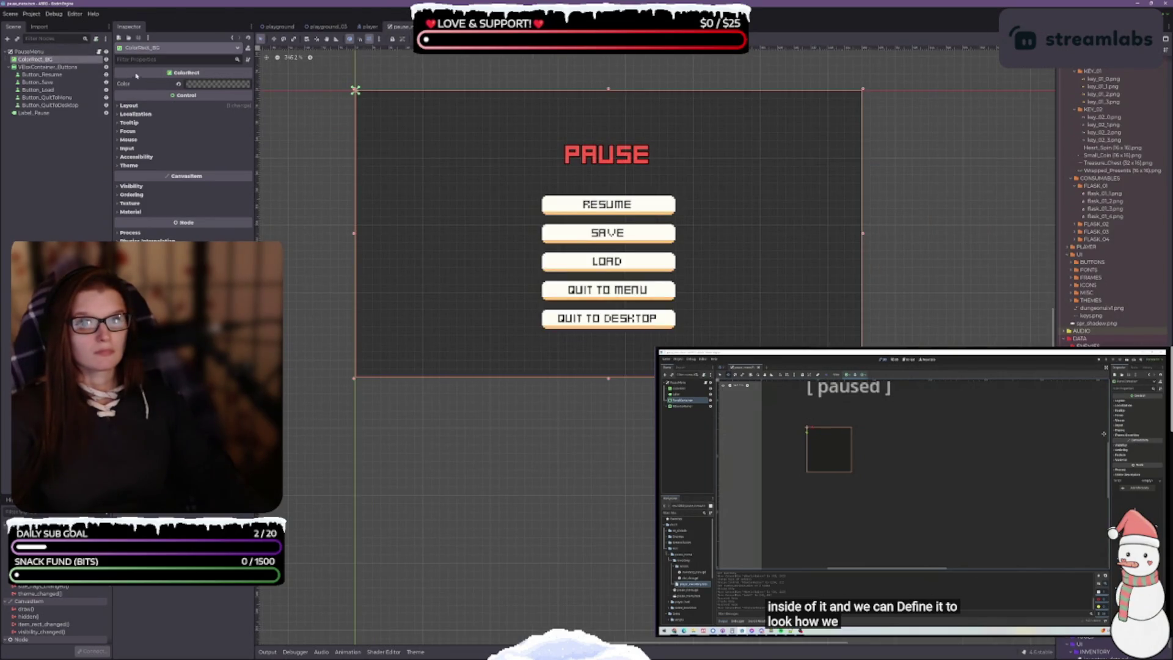
pyautogui.click(455, 39)
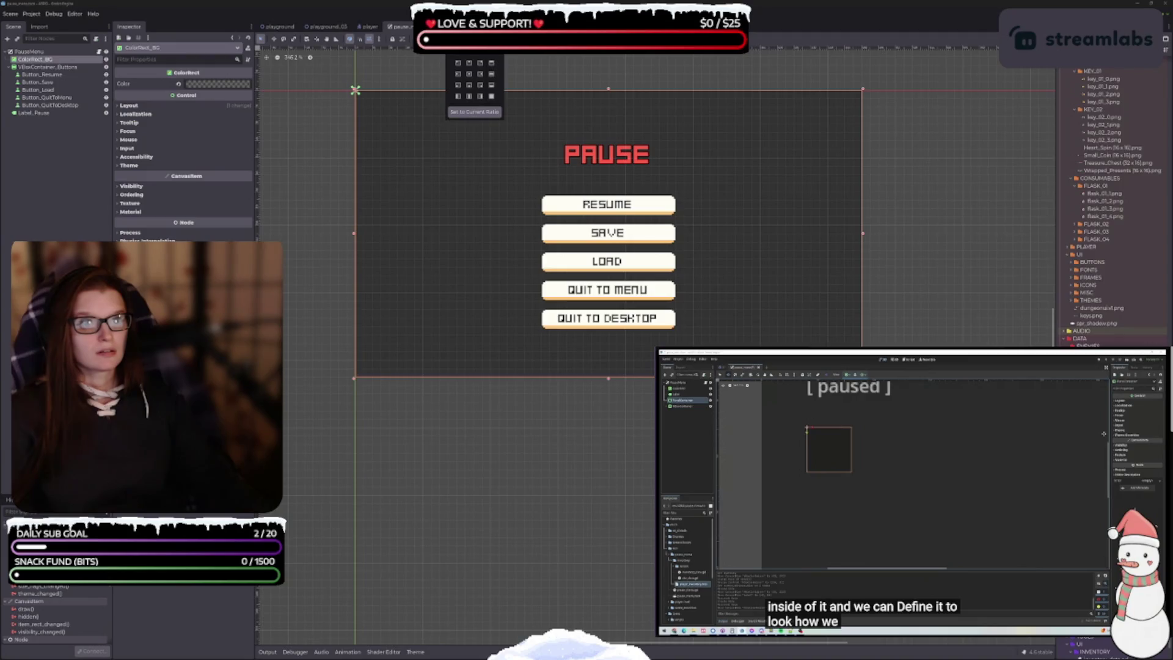
pyautogui.click(492, 98)
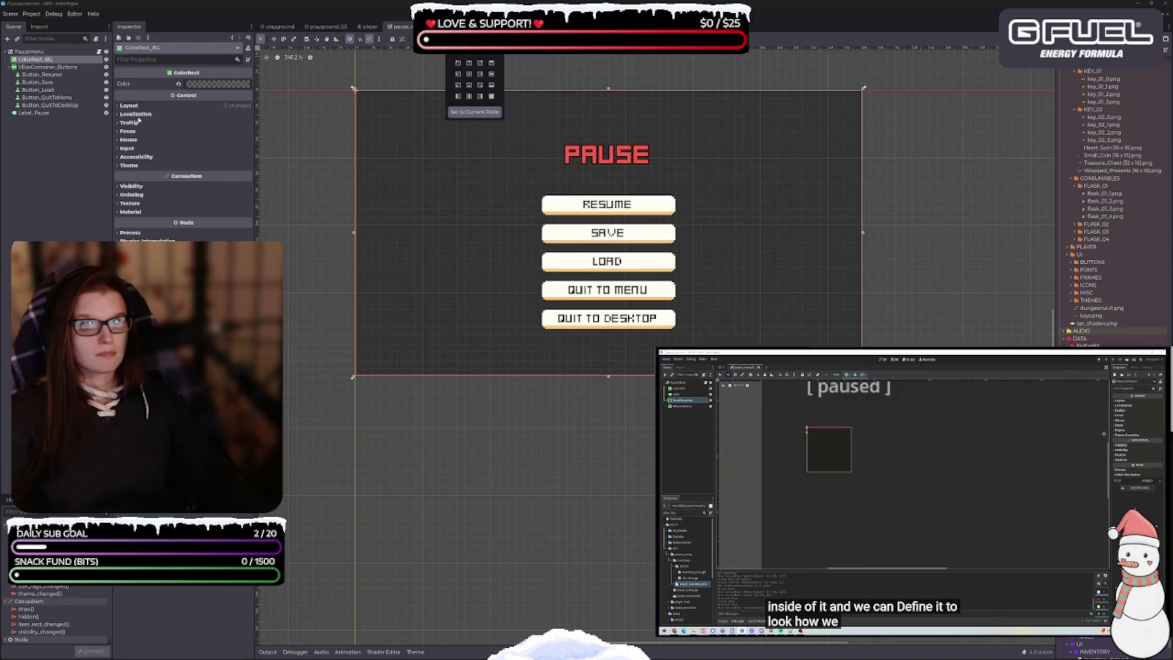
pyautogui.click(122, 106)
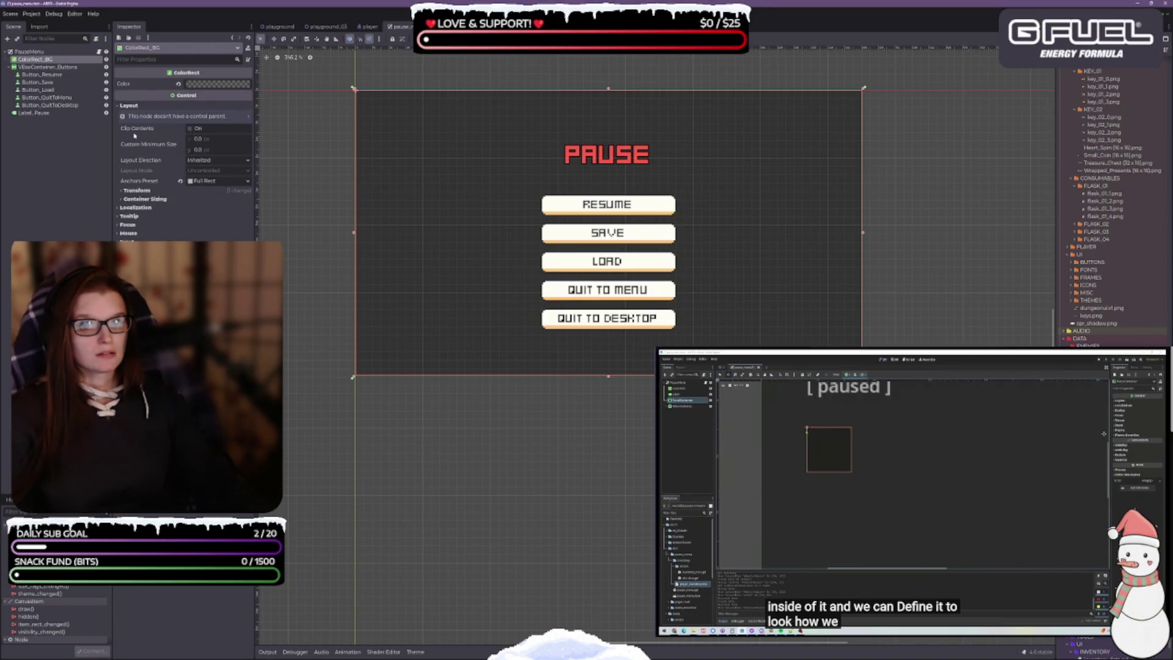
pyautogui.click(122, 191)
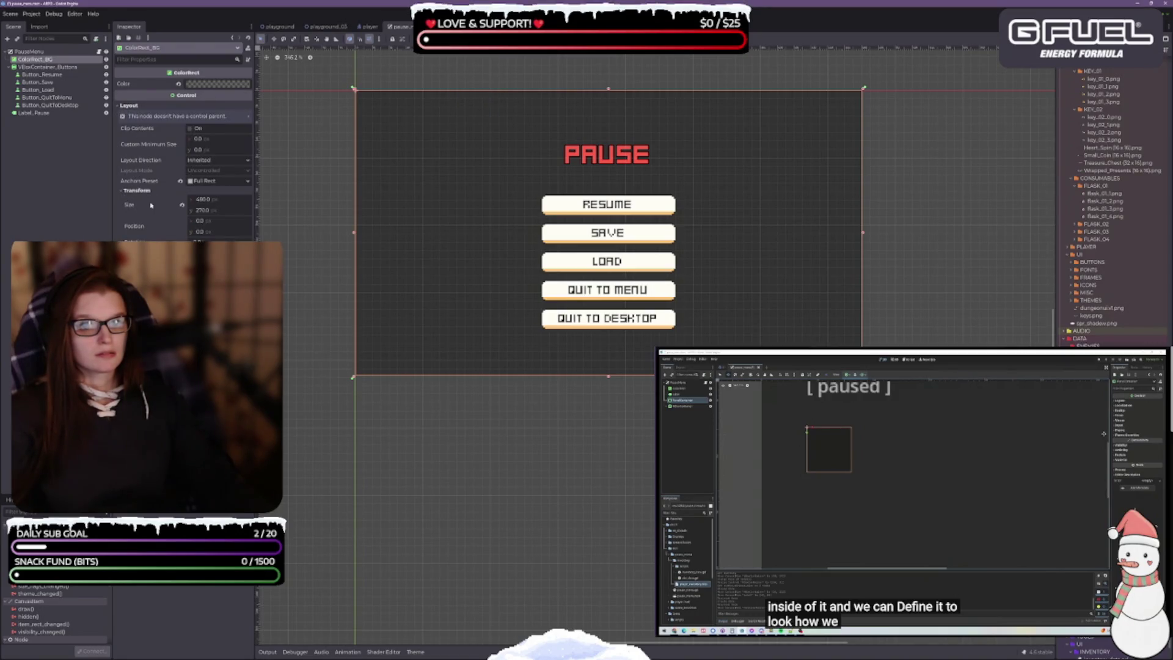
pyautogui.click(182, 205)
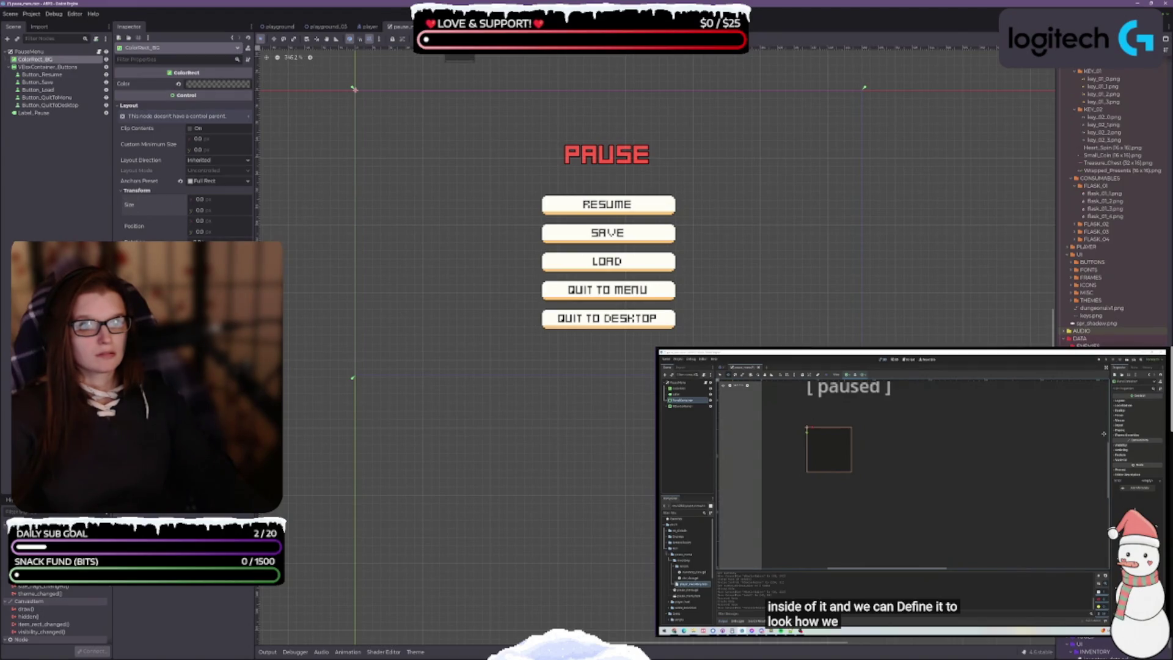
# Compare ColorRect_BG's layout, then reapply Full Rect so the pause background fills 480×270
pyautogui.hotkey('ctrl', 'Tab')
pyautogui.click(121, 106)
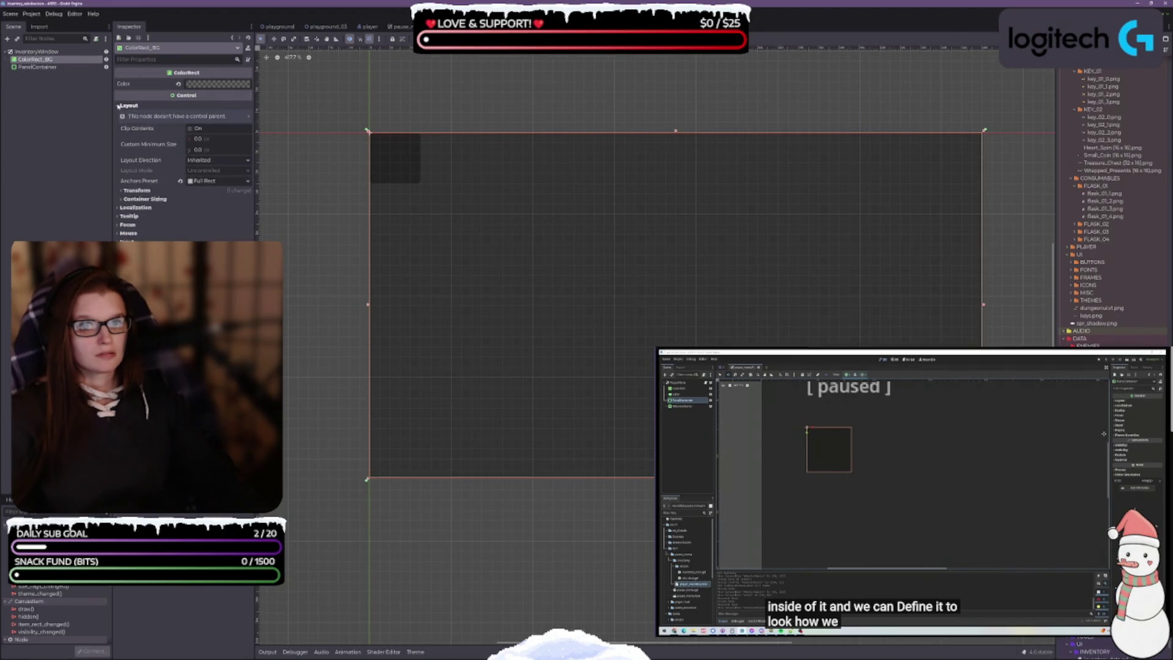
pyautogui.click(123, 191)
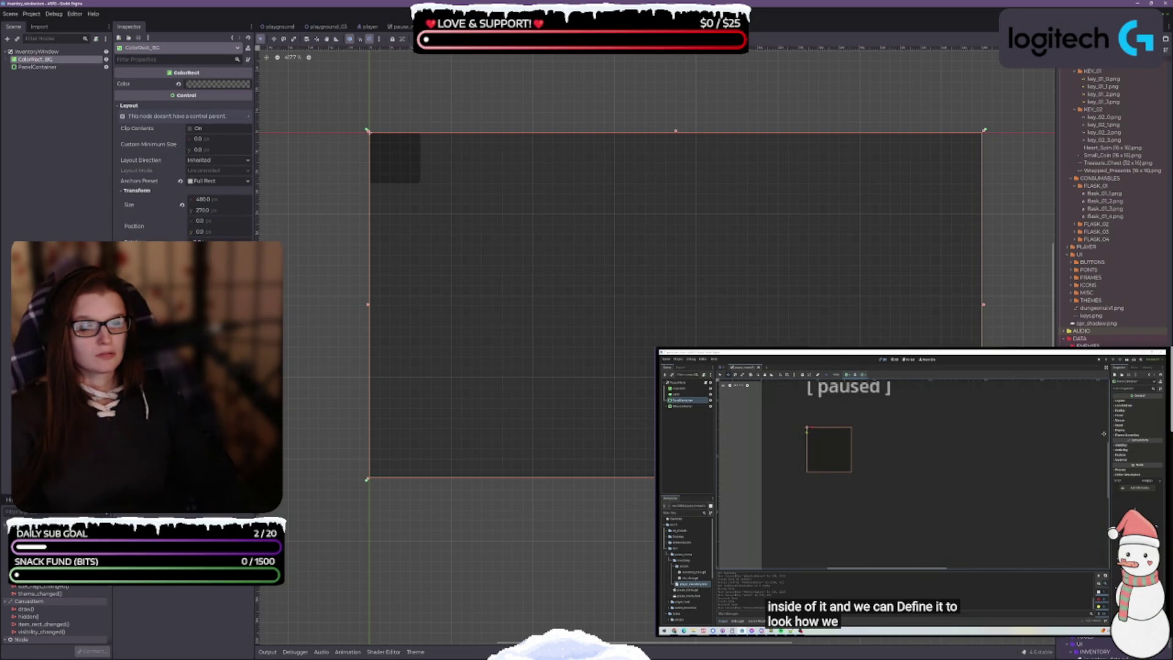
pyautogui.hotkey('ctrl', 'Tab')
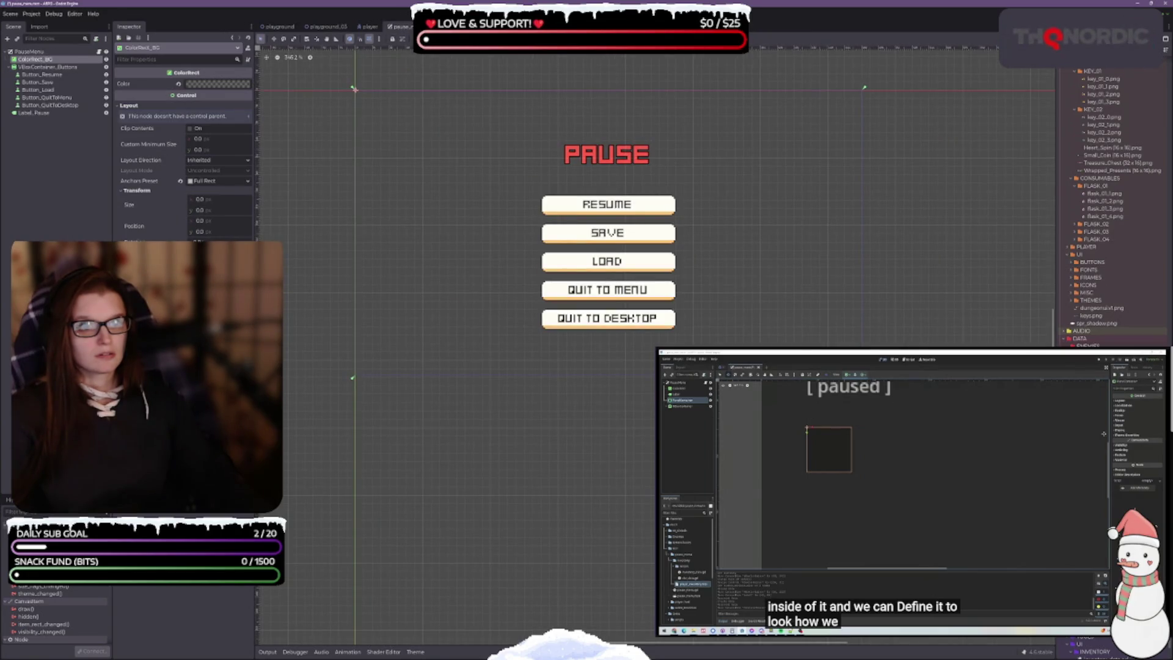
pyautogui.click(455, 39)
pyautogui.click(490, 97)
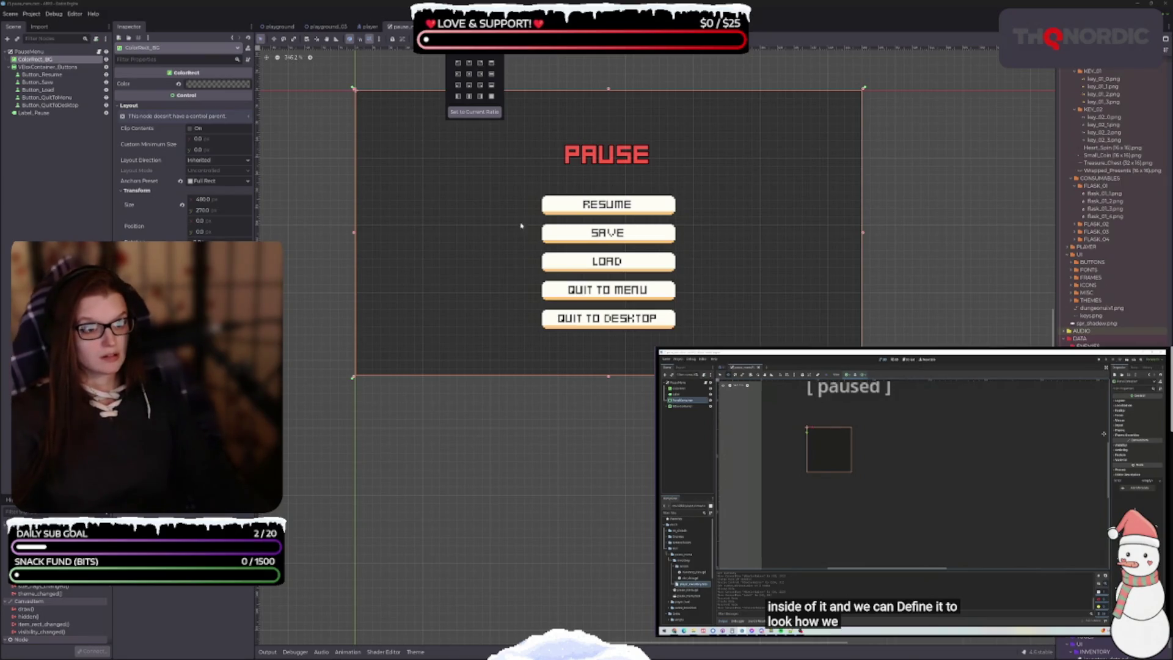
pyautogui.click(525, 262)
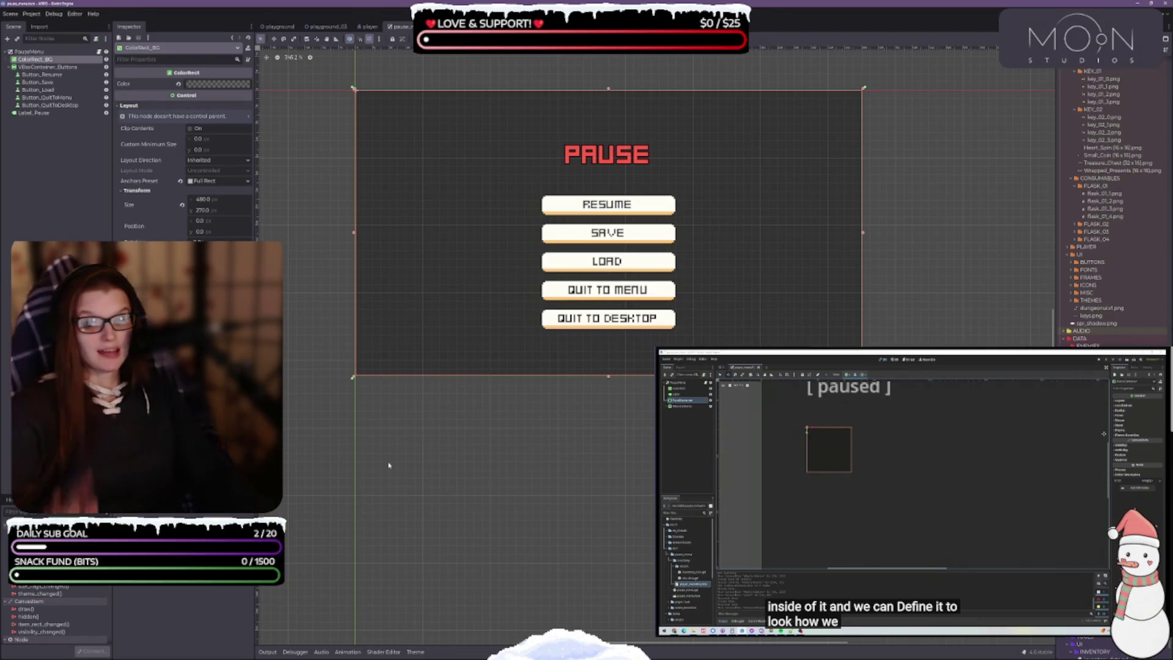
# Inspect the pause menu's Label_Pause title, then return to the inventory_window scene
pyautogui.click(464, 480)
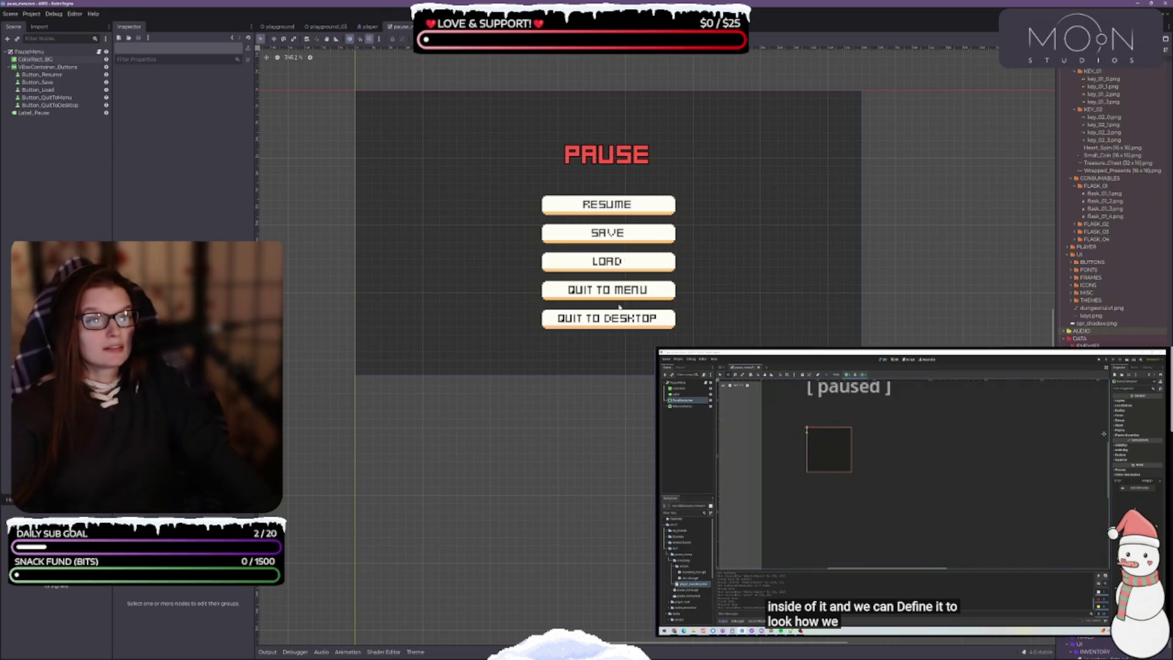
pyautogui.scroll(2, 555, 441)
pyautogui.hotkey('ctrl', 'Tab')
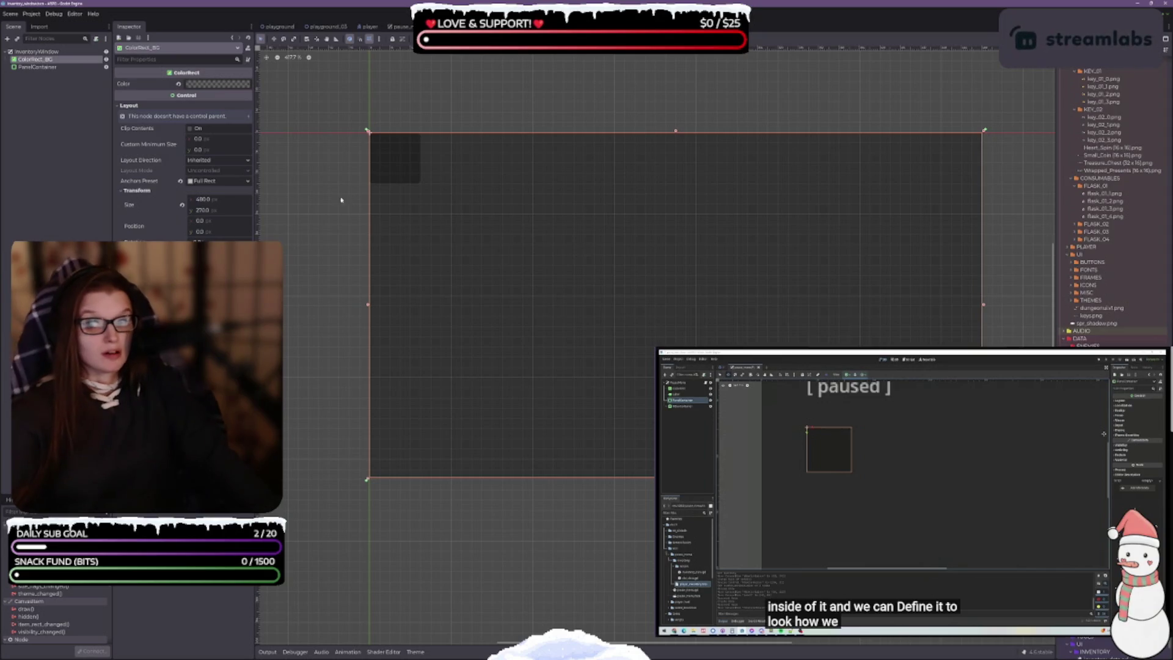
pyautogui.click(398, 26)
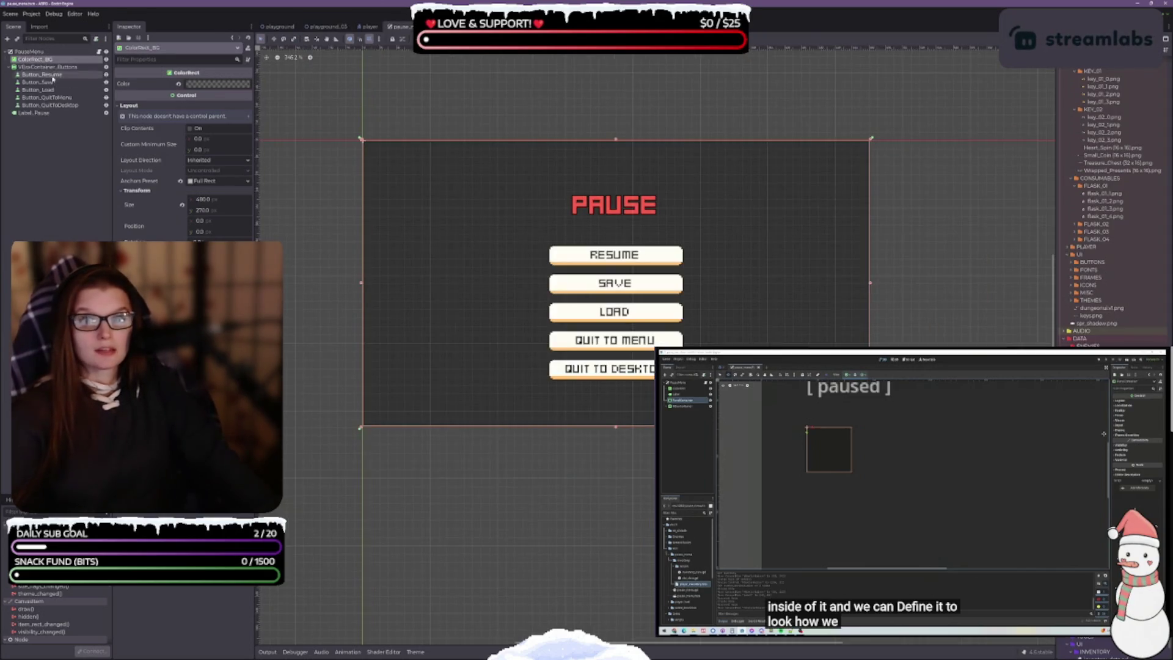
pyautogui.click(36, 113)
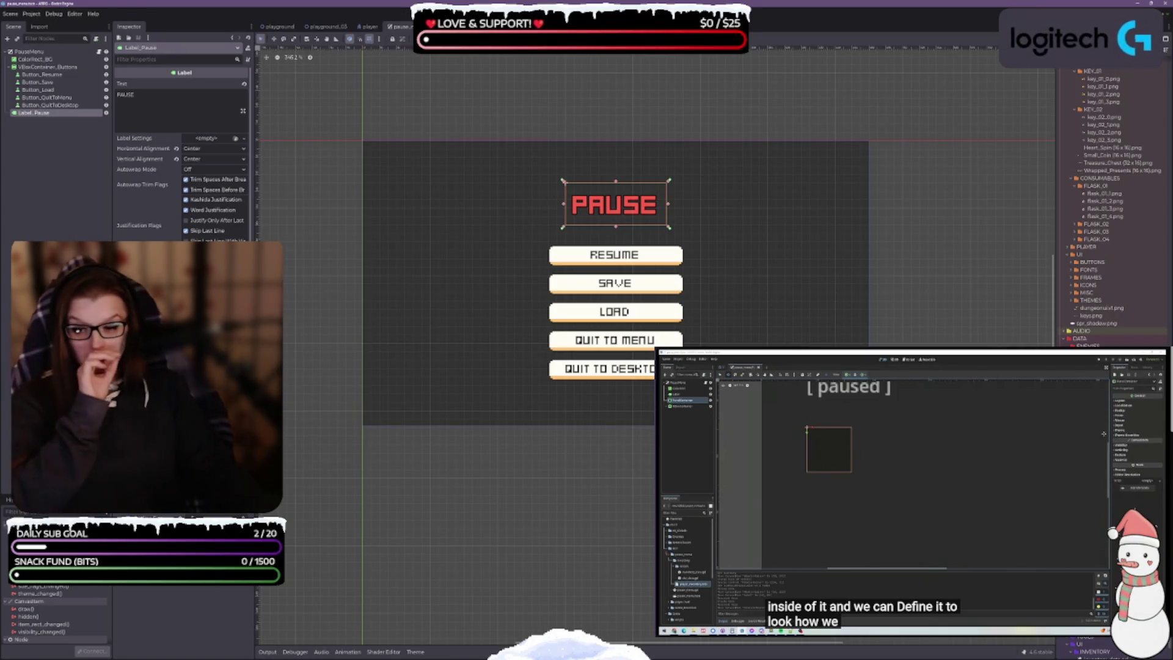
pyautogui.moveTo(577, 520); pyautogui.dragTo(605, 547)
pyautogui.press('Escape')
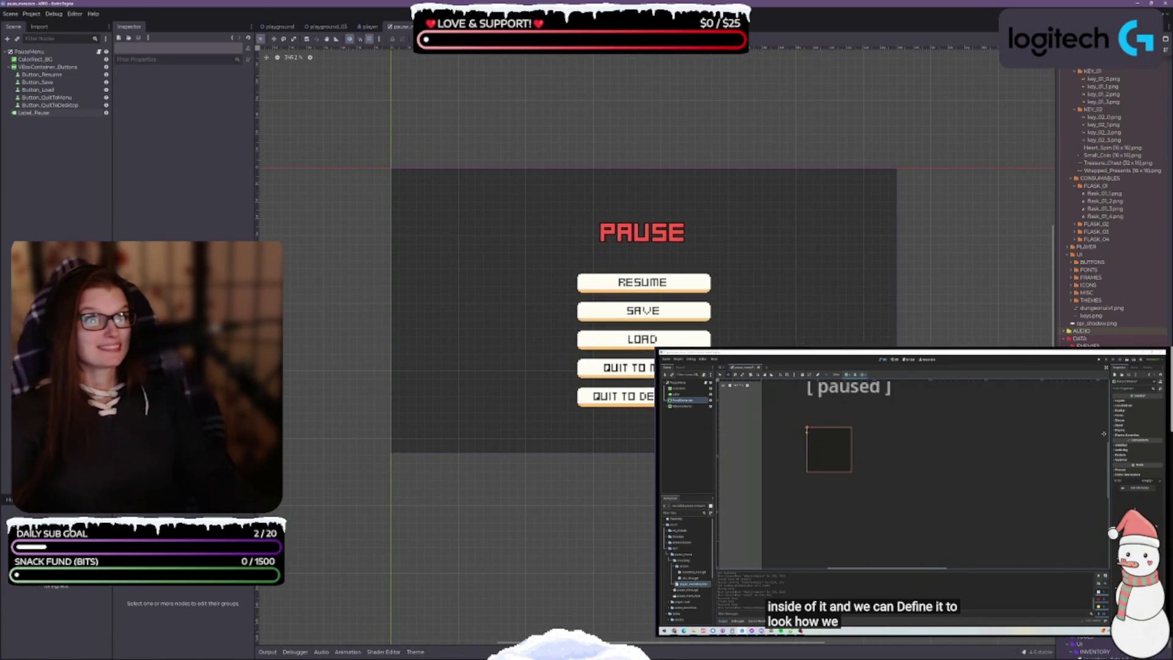
pyautogui.hotkey('ctrl', 'Tab')
pyautogui.click(60, 130)
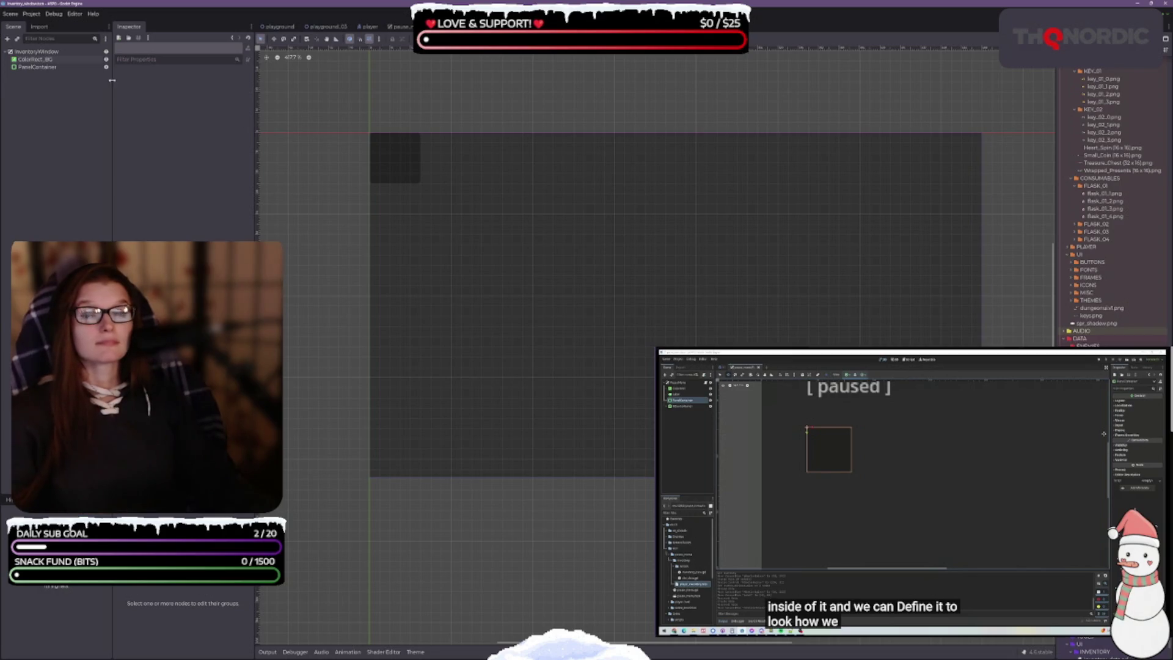
# Expand PanelContainer's Theme Overrides > Styles and list resource types for the Panel StyleBox
pyautogui.click(37, 66)
pyautogui.click(885, 475)
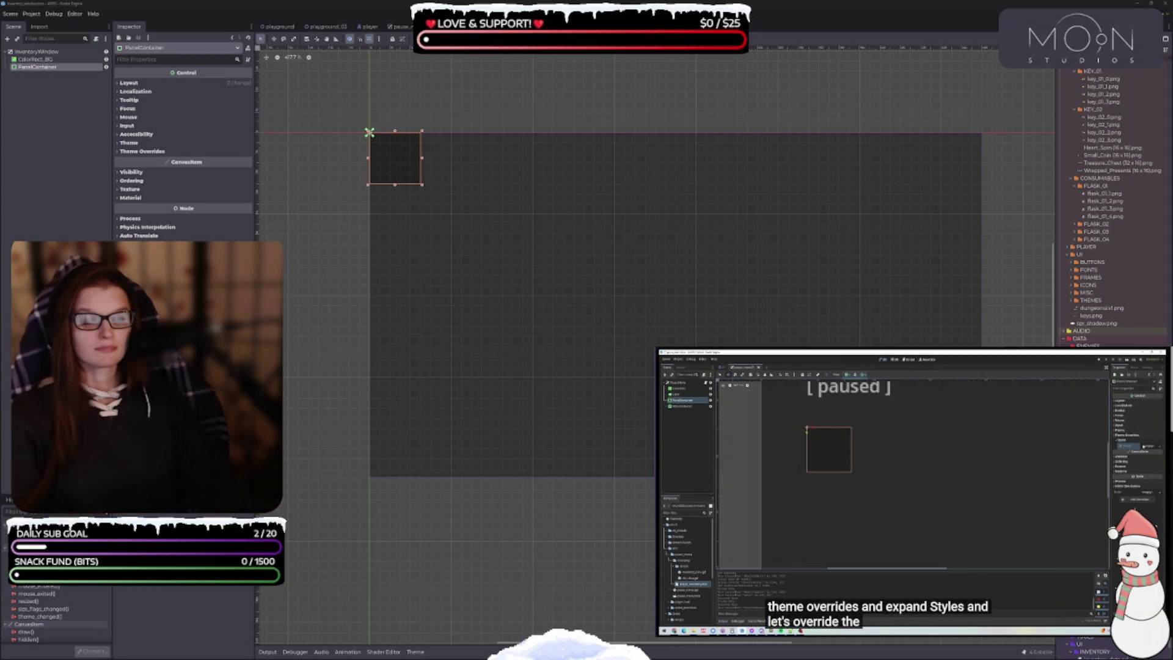
pyautogui.click(118, 153)
pyautogui.click(124, 158)
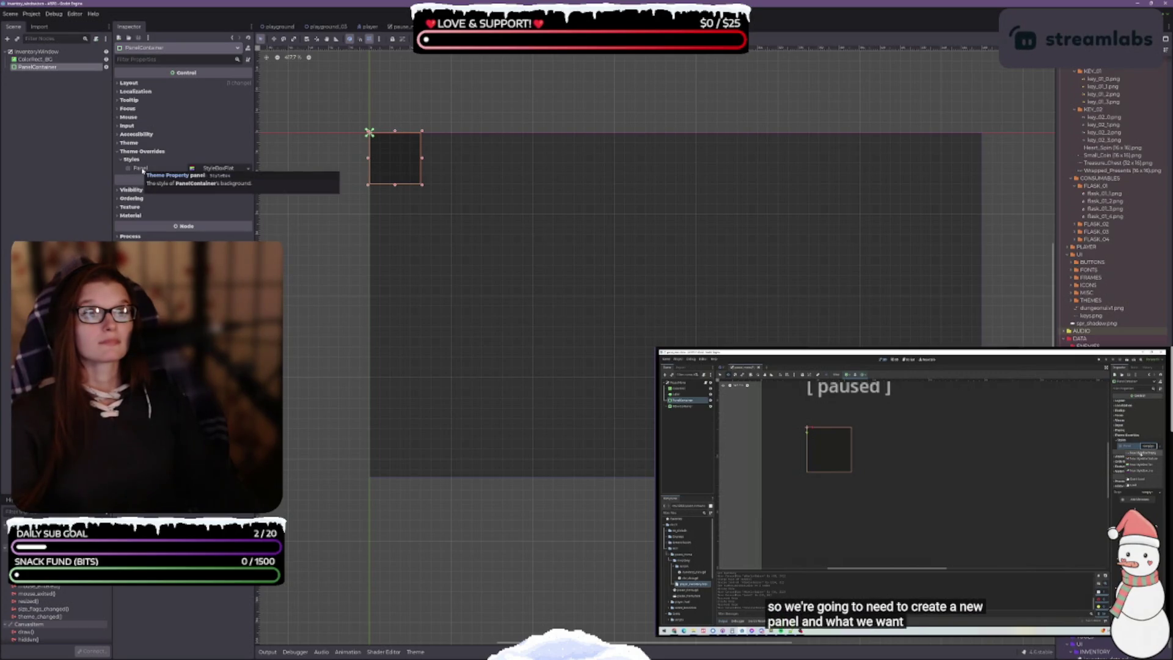
pyautogui.click(235, 171)
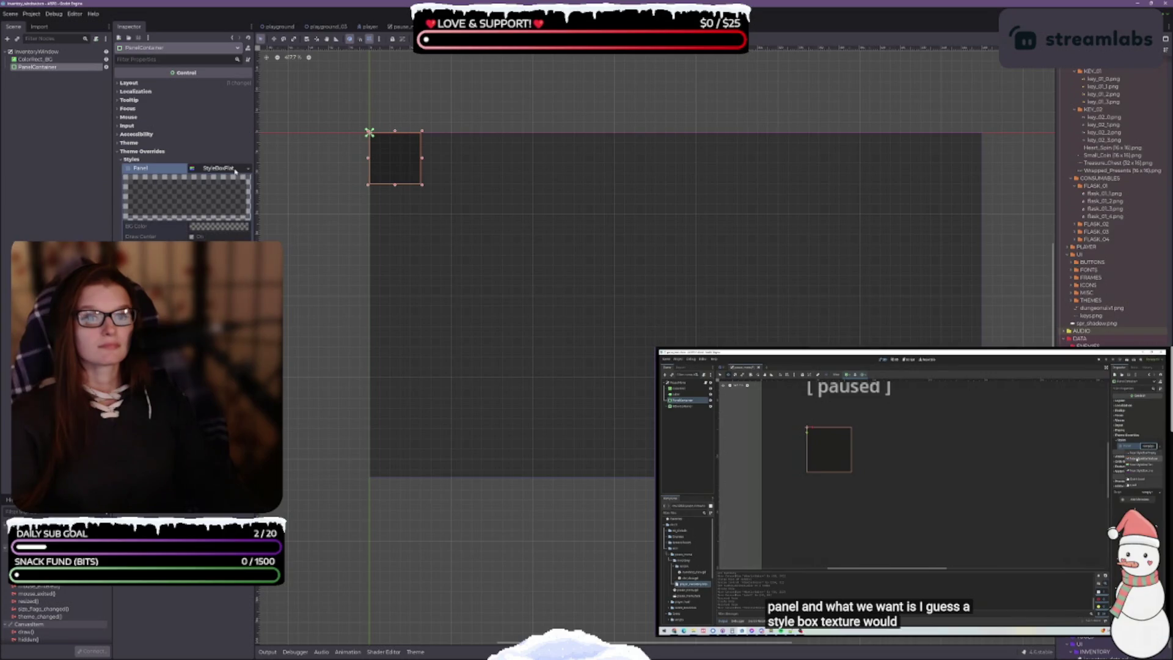
pyautogui.click(238, 172)
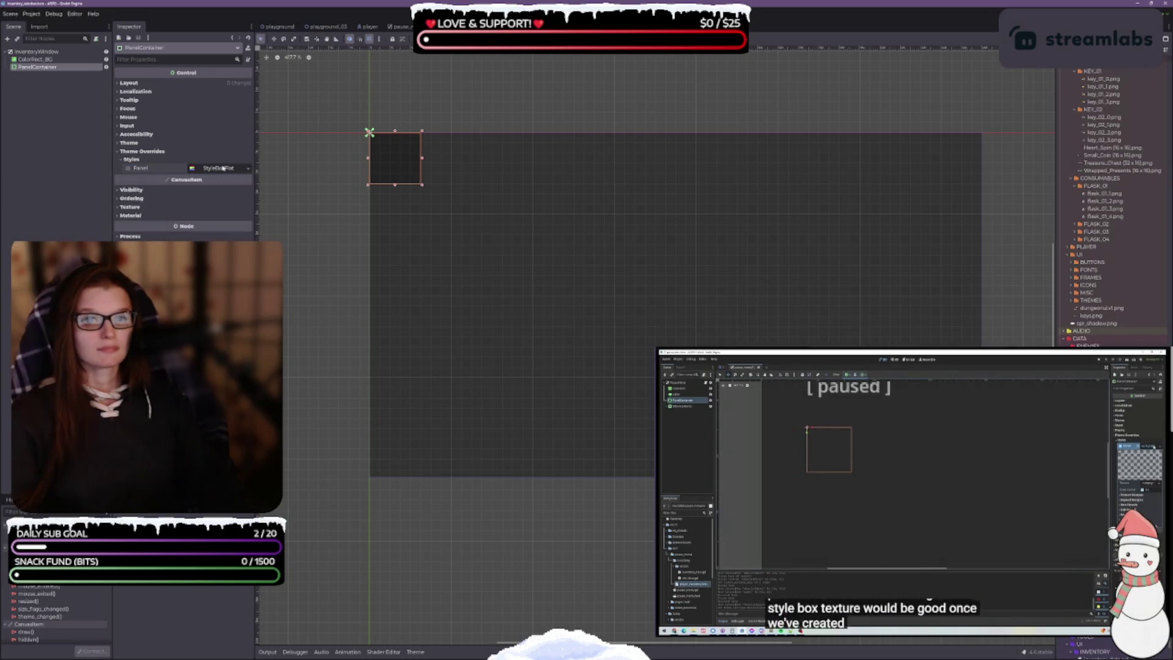
pyautogui.click(248, 169)
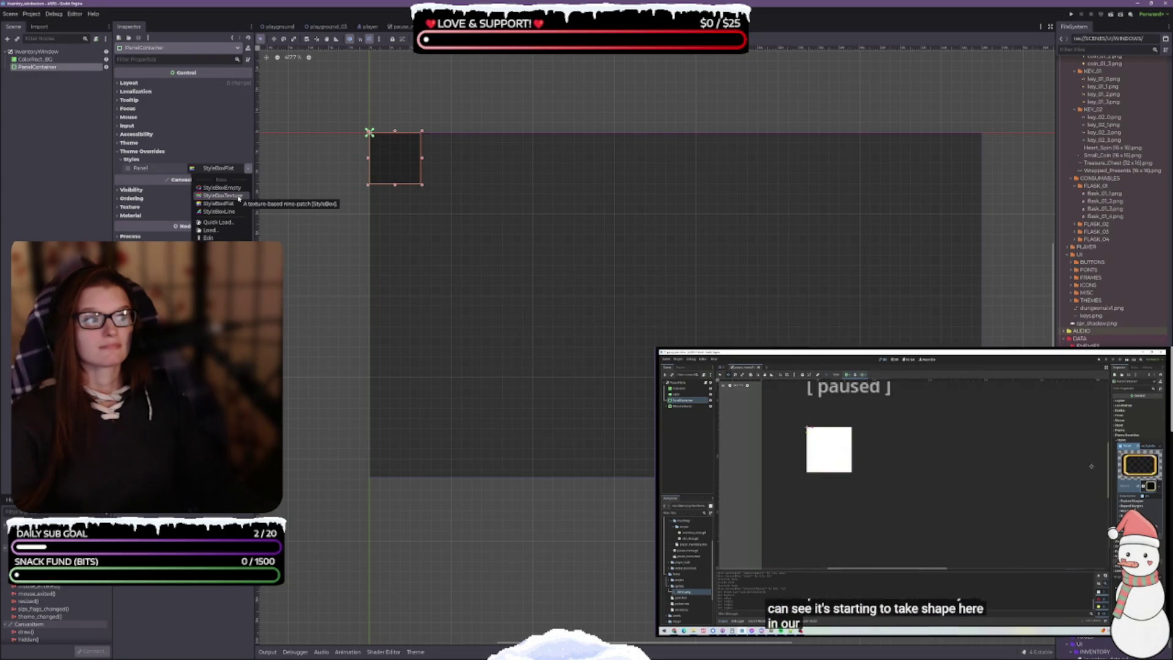
# Swap the PanelContainer's Panel style to a new StyleBoxTexture and expand its properties
pyautogui.click(238, 196)
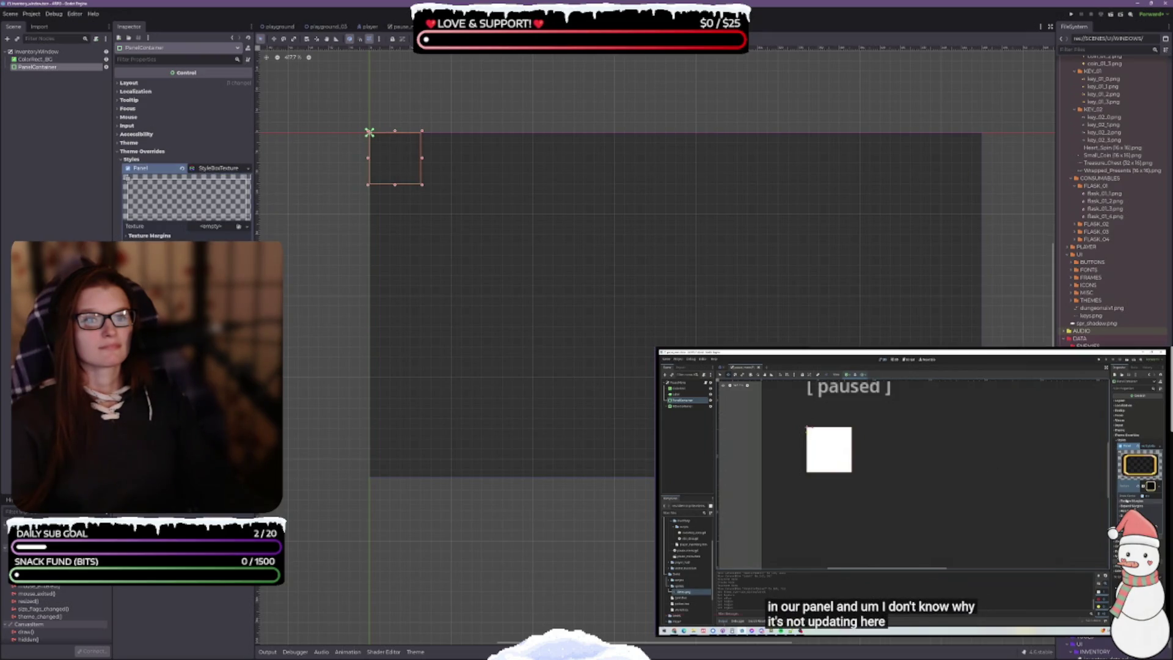
pyautogui.click(878, 475)
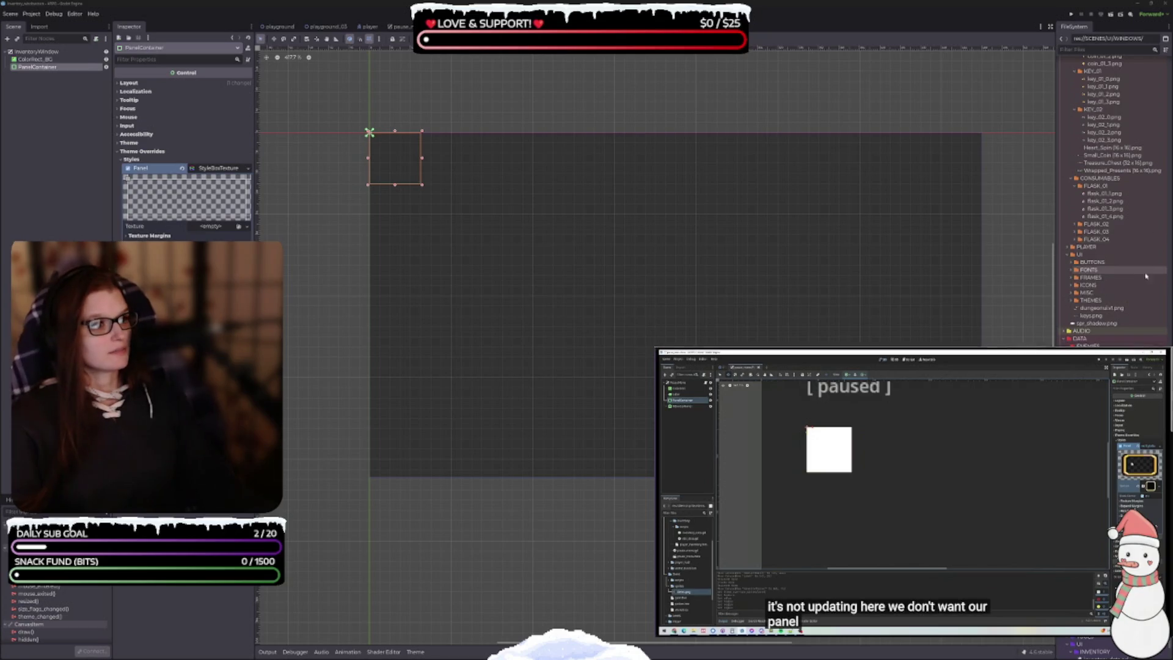
pyautogui.scroll(5, 1103, 282)
pyautogui.scroll(-3, 1100, 281)
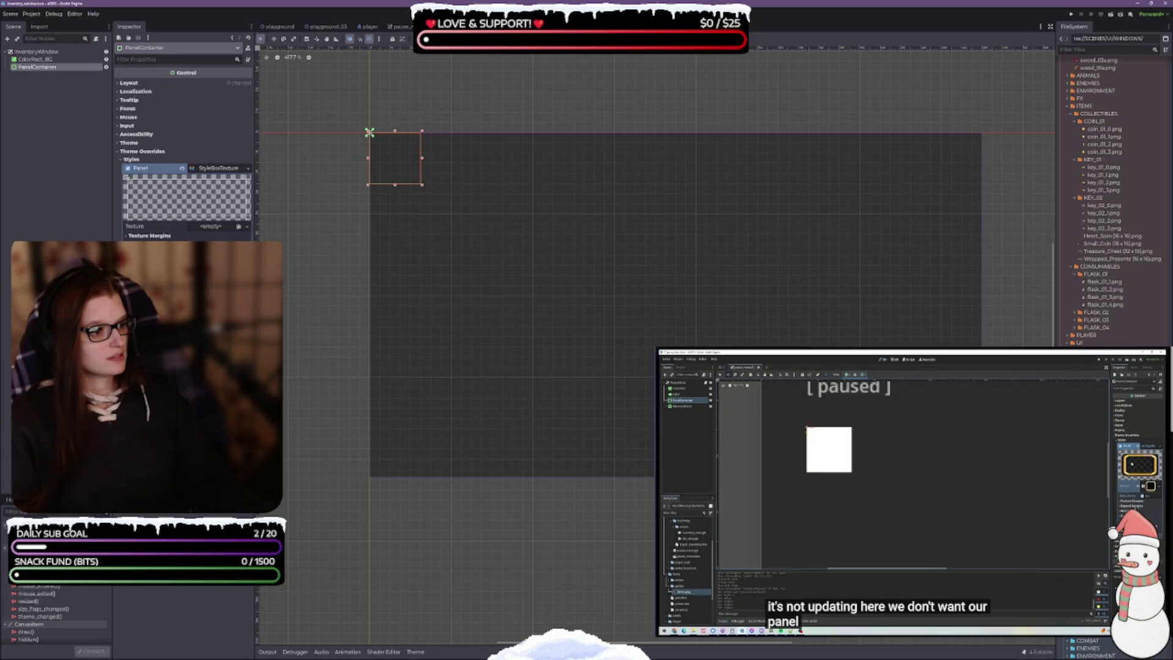
pyautogui.scroll(2, 1093, 651)
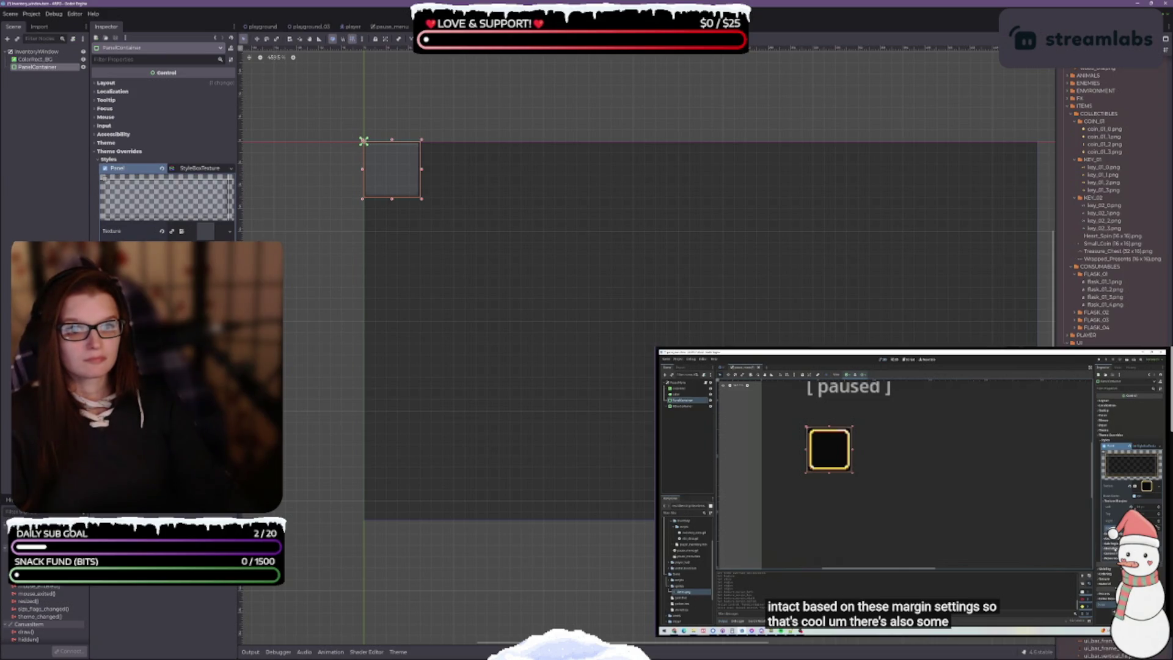
pyautogui.scroll(3, 375, 180)
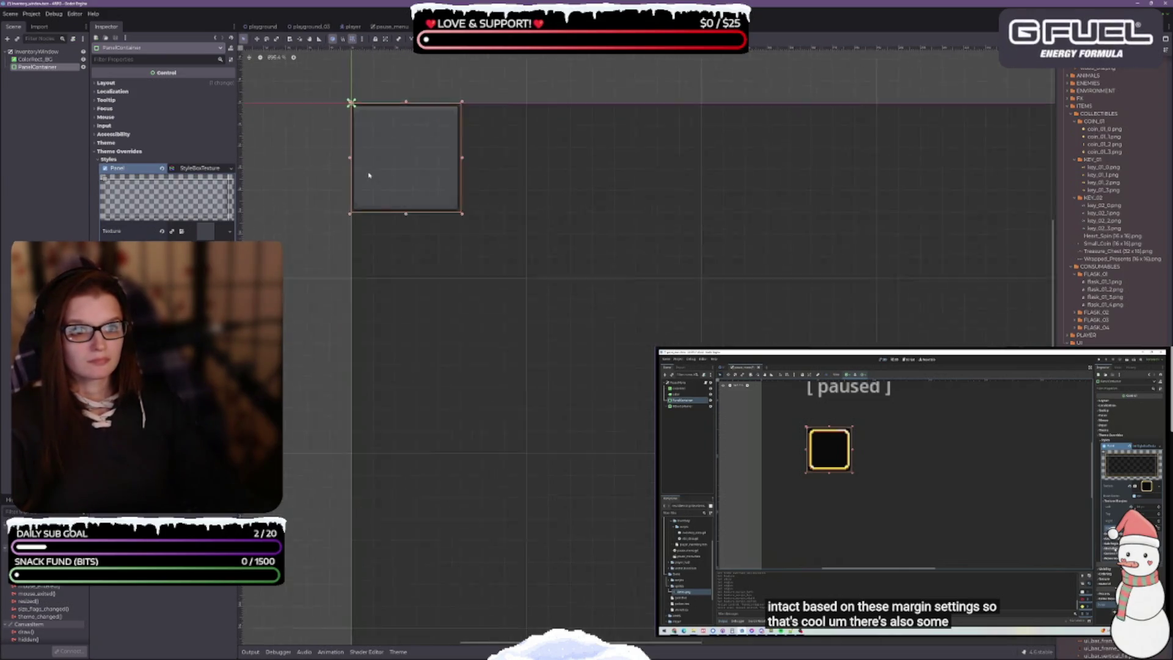
pyautogui.moveTo(479, 306); pyautogui.dragTo(506, 388)
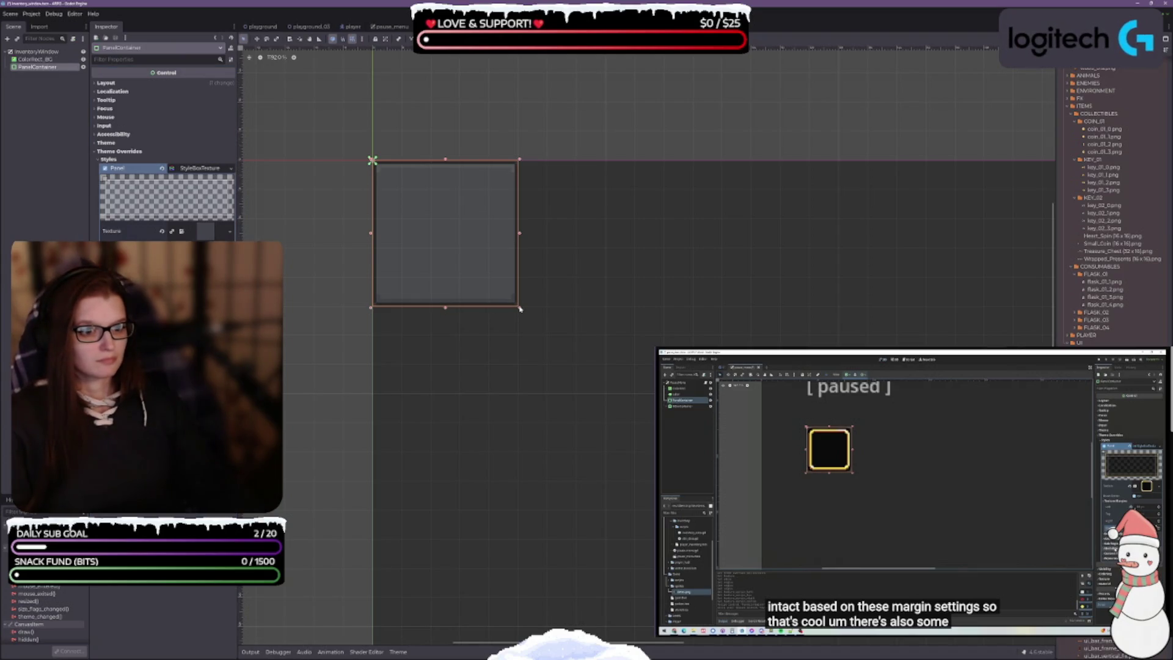
pyautogui.scroll(5, 372, 160)
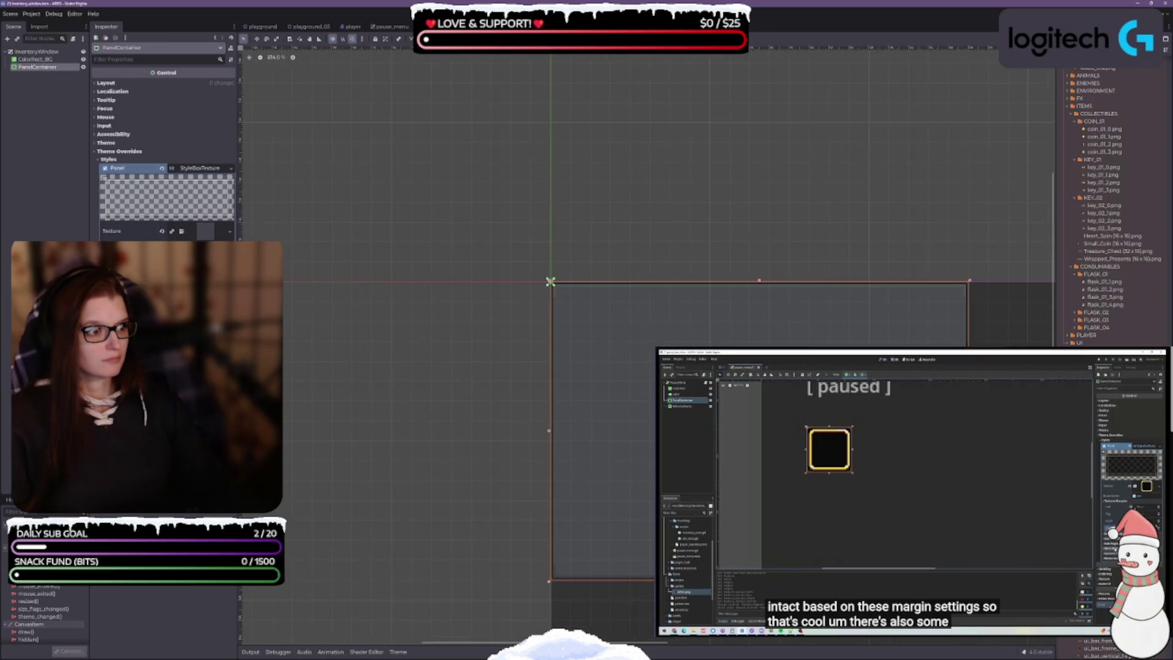
pyautogui.moveTo(653, 467); pyautogui.dragTo(392, 336)
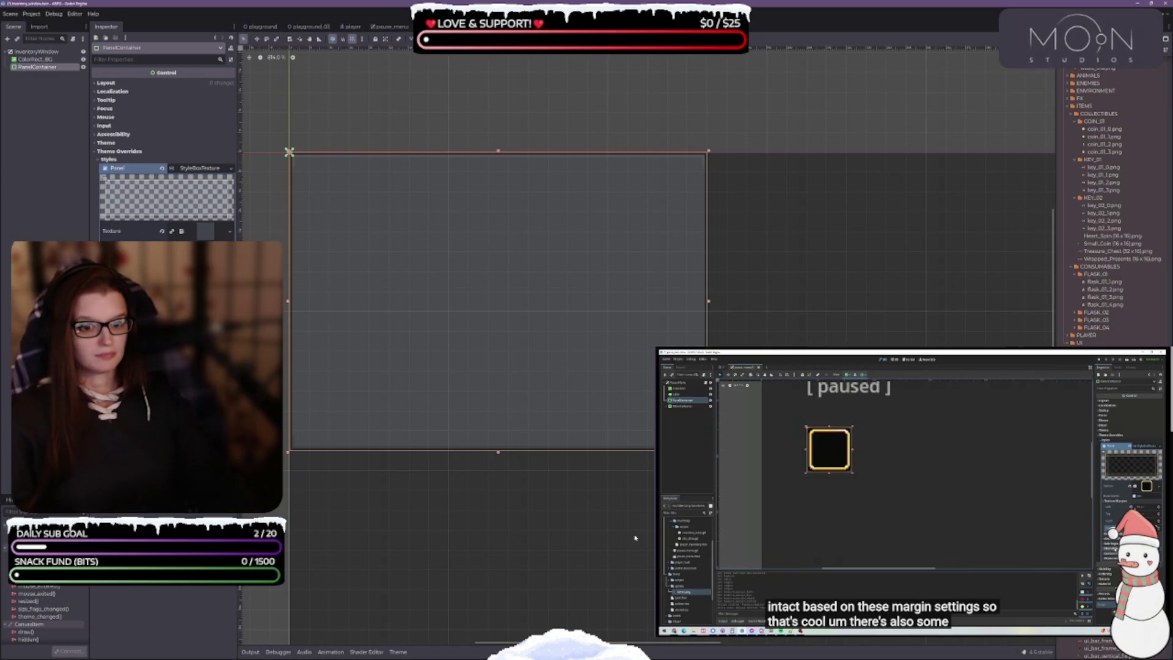
pyautogui.hotkey('ctrl', 'z')
pyautogui.scroll(-2, 406, 293)
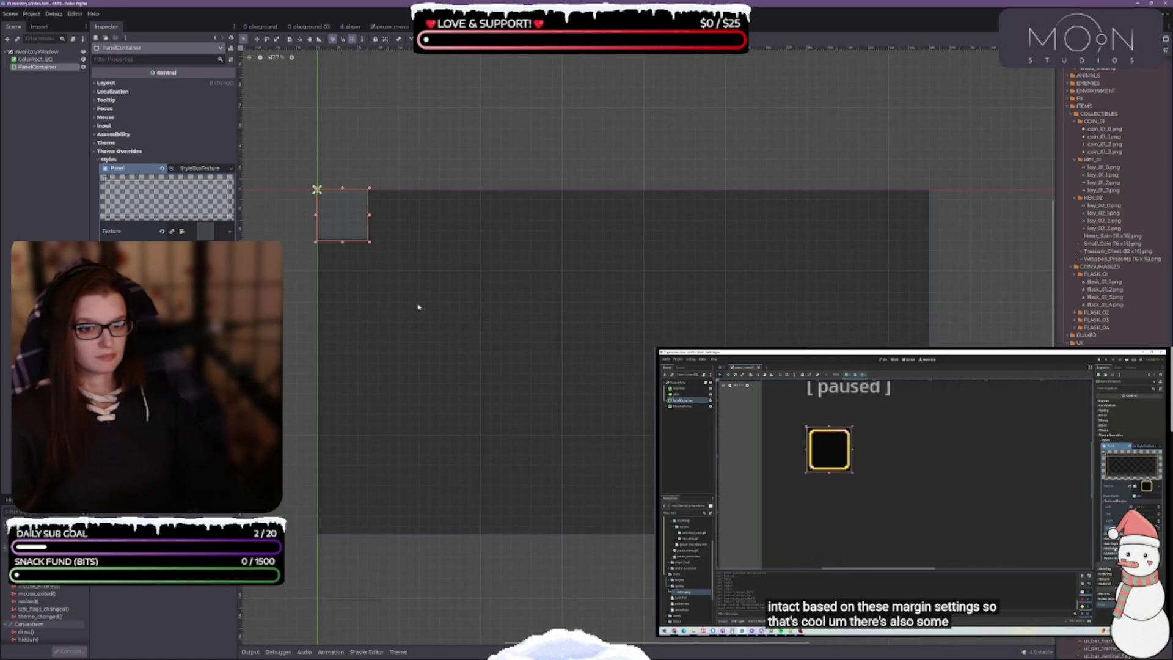
pyautogui.hscroll(-2, 395, 298)
pyautogui.scroll(-1, 396, 293)
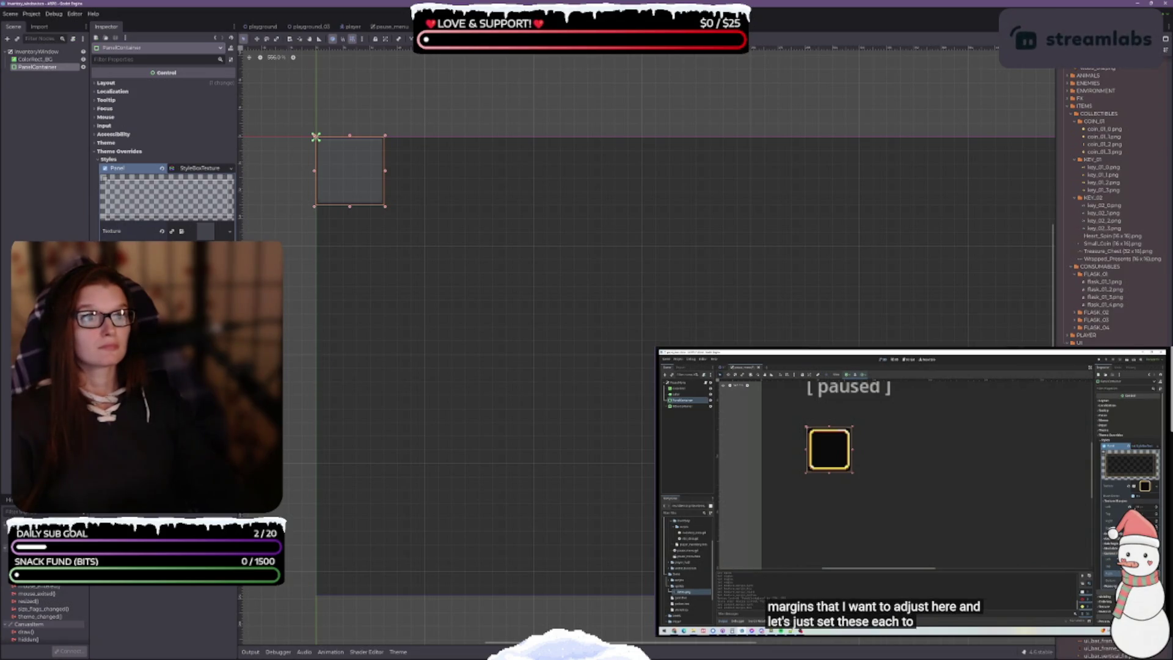
# Pause the tutorial video, return to Godot, and open the PanelContainer's context menu
pyautogui.moveTo(933, 463)
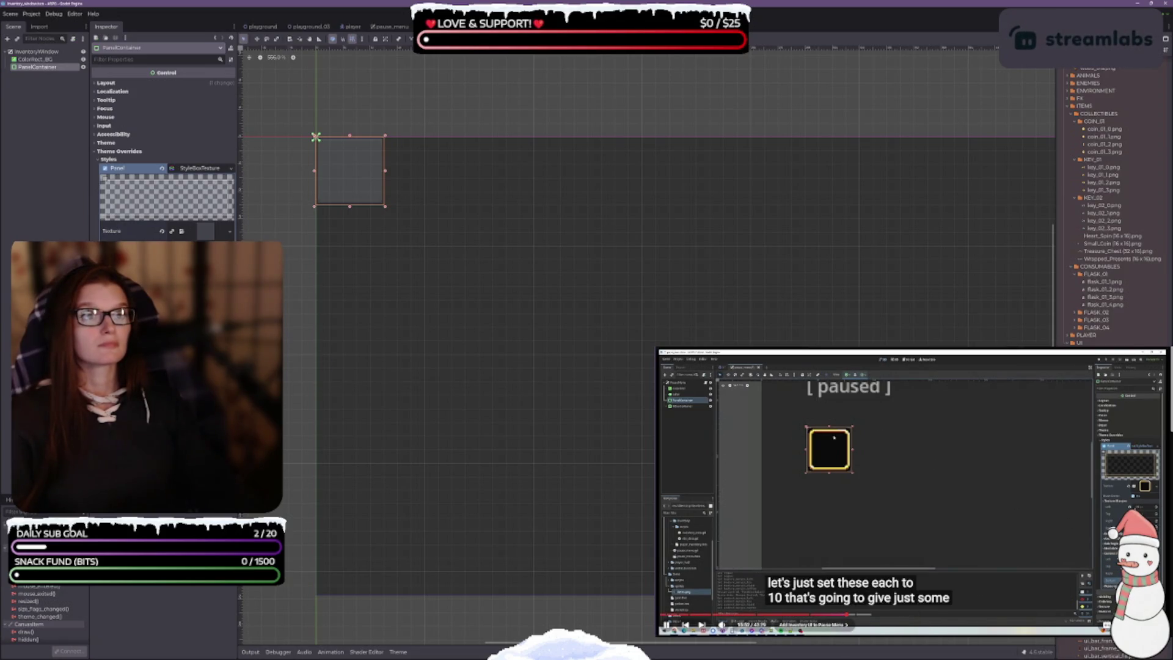
pyautogui.click(849, 463)
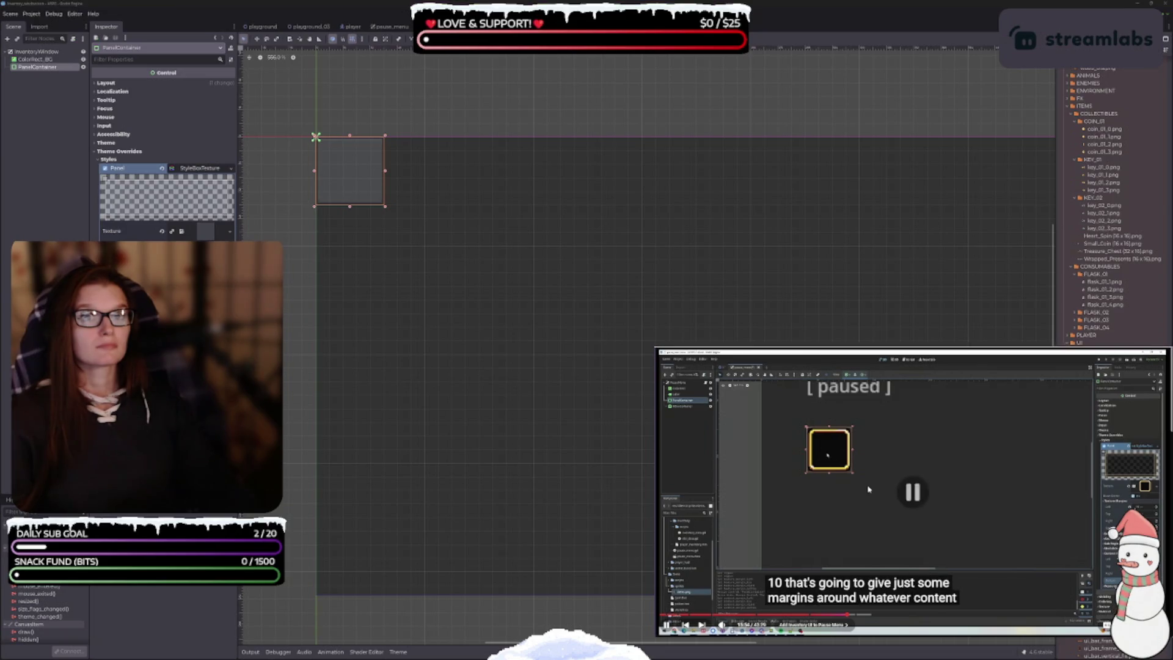
pyautogui.hotkey('alt', 'Tab')
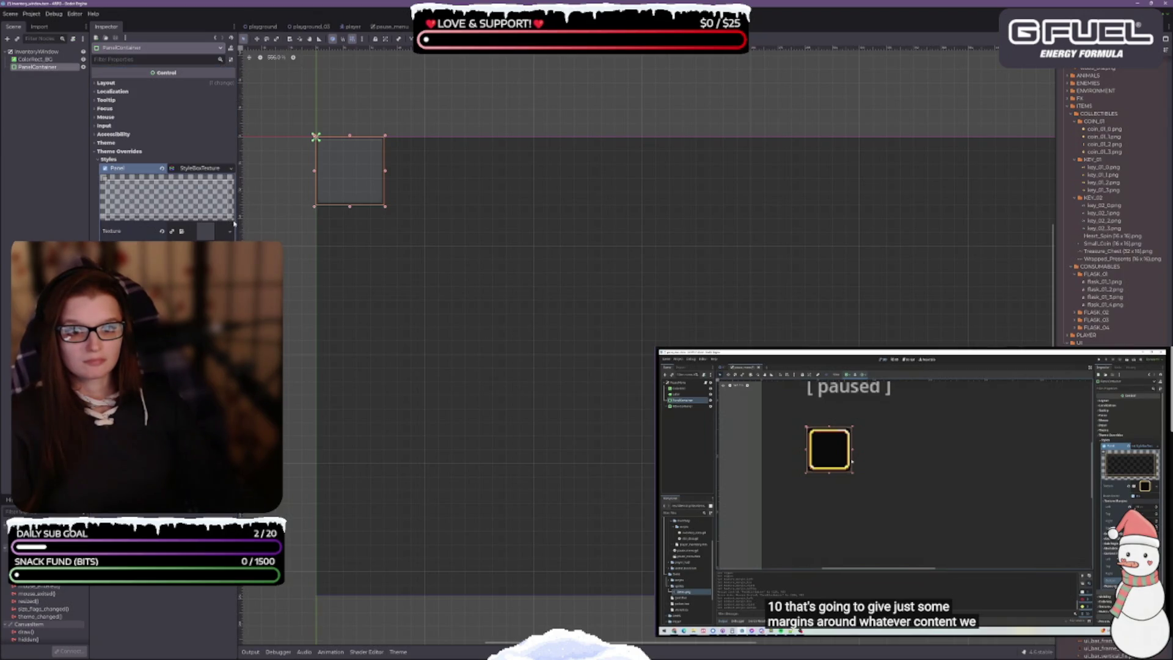
pyautogui.moveTo(238, 218)
pyautogui.mouseDown()
pyautogui.moveTo(319, 218)
pyautogui.moveTo(234, 217)
pyautogui.mouseUp()
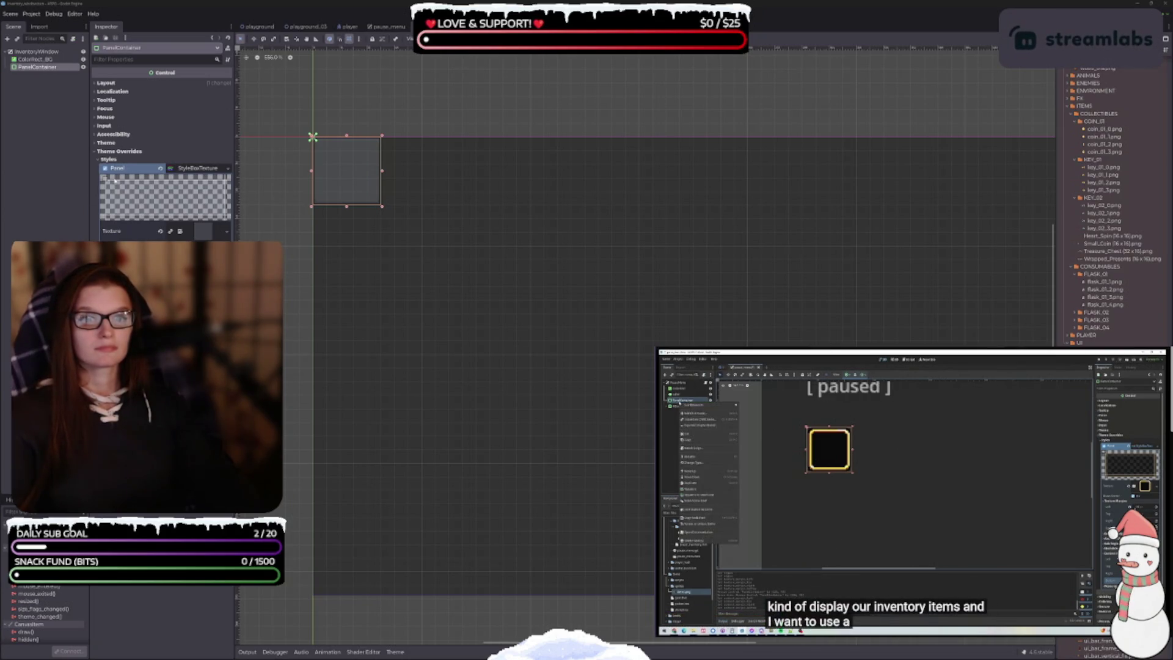
pyautogui.moveTo(788, 553)
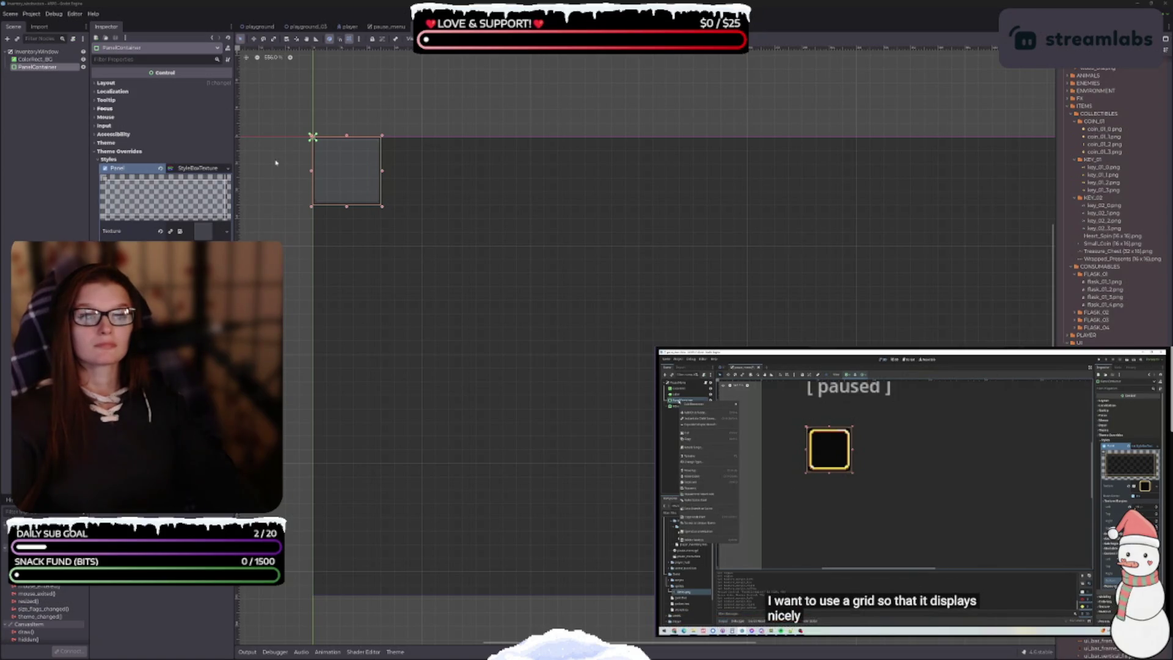
pyautogui.rightClick(23, 68)
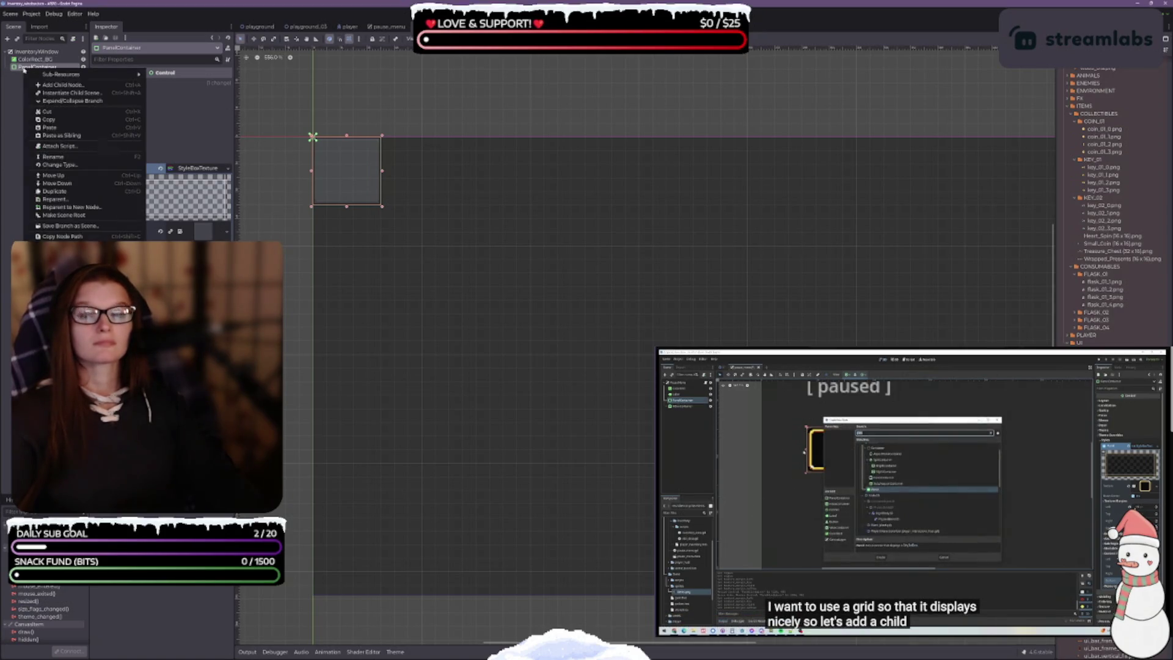
# Add a GridContainer child node under the PanelContainer
pyautogui.click(64, 87)
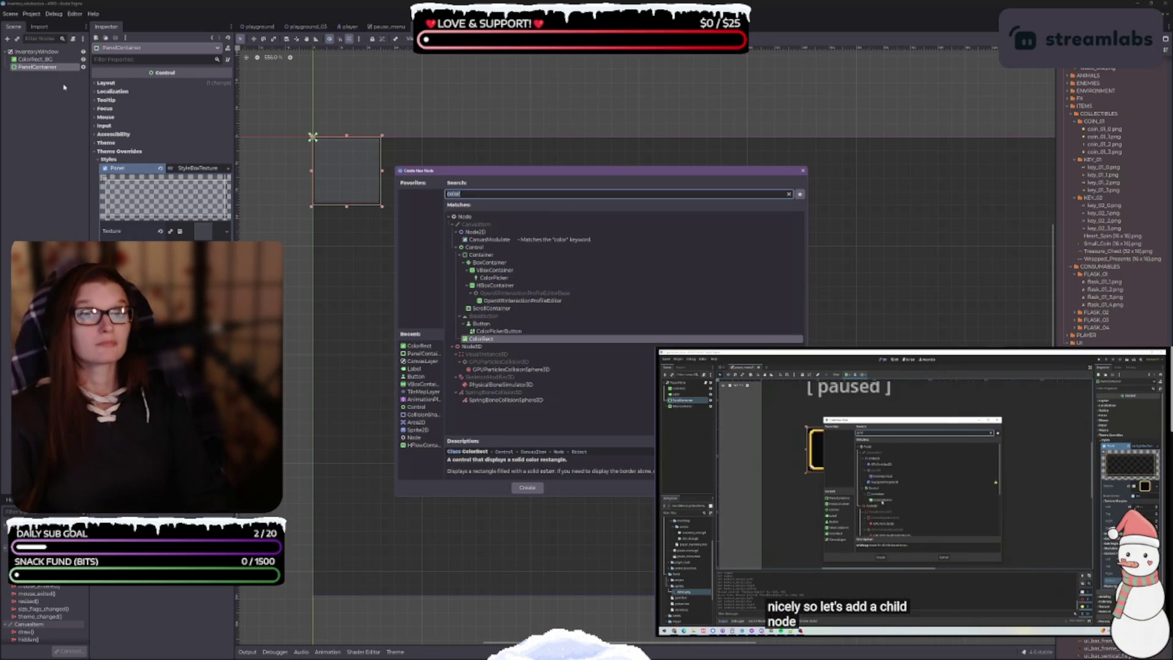
pyautogui.write('GRID')
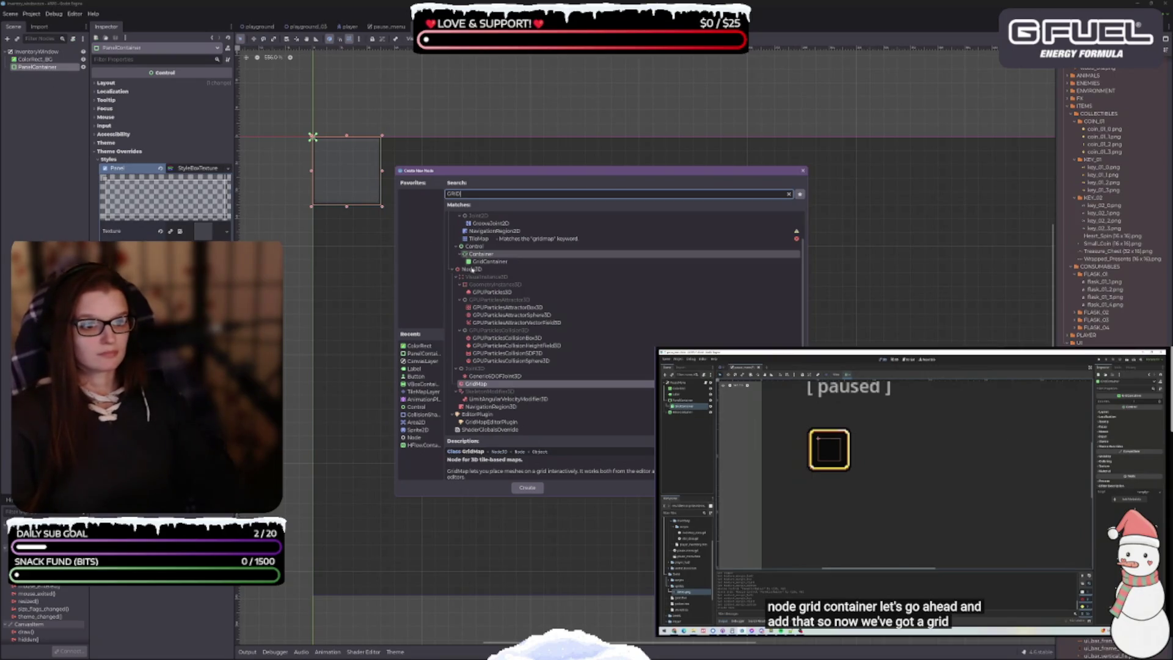
pyautogui.click(497, 263)
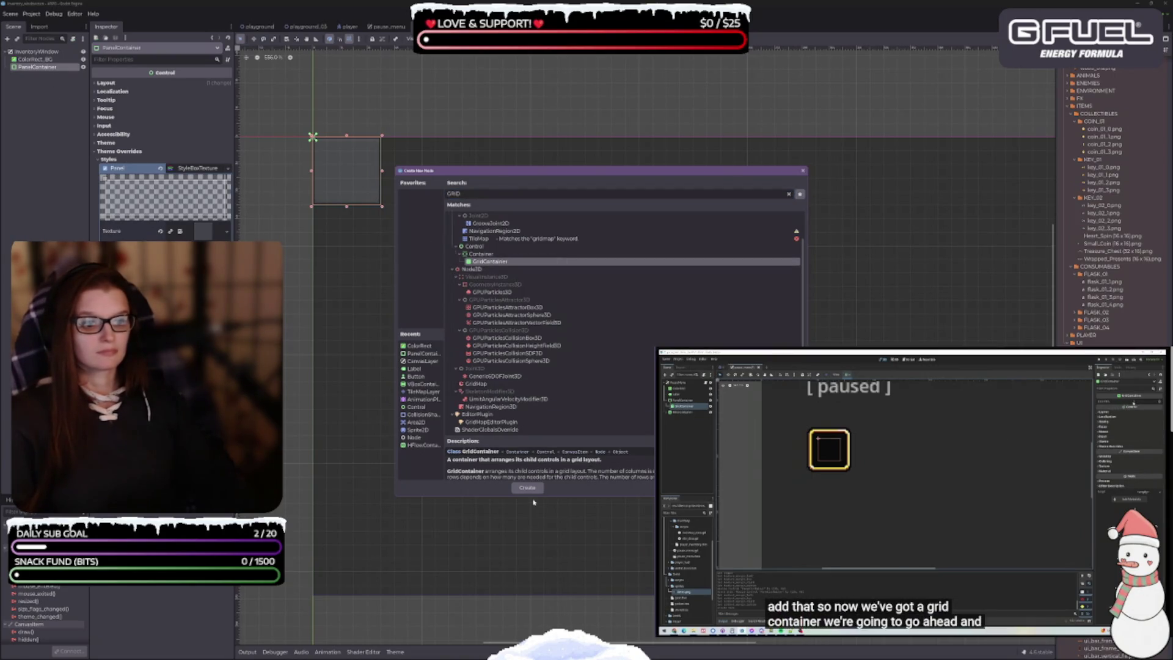
pyautogui.click(529, 489)
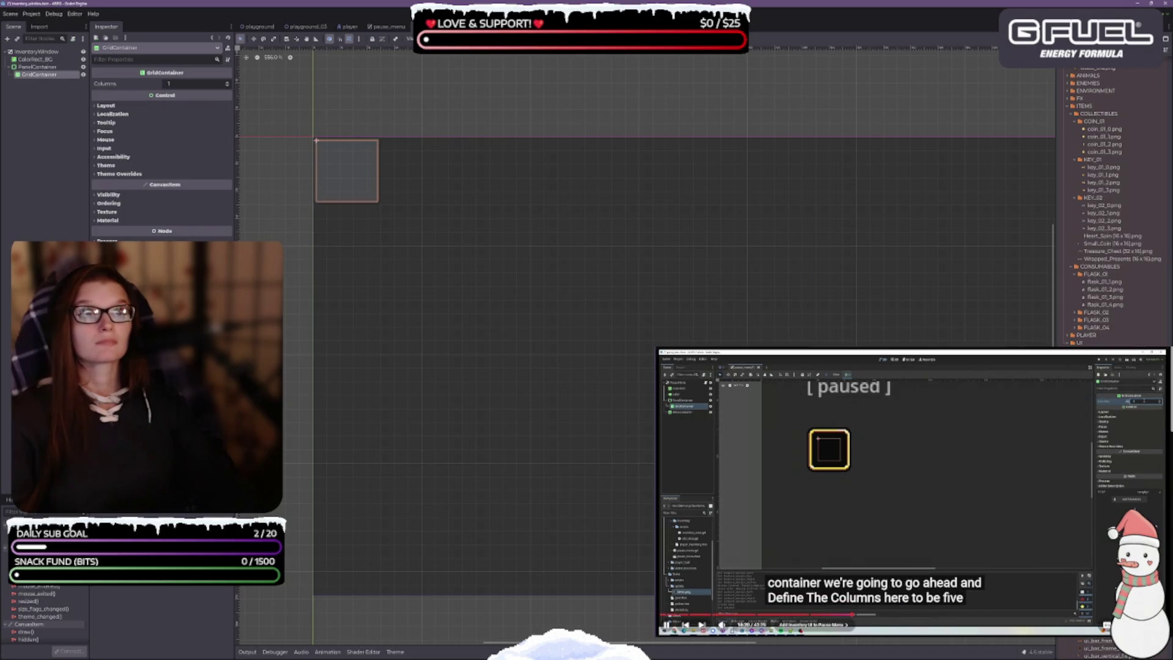
# Set the GridContainer's Columns to 5 and recenter the canvas on the panel
pyautogui.click(189, 83)
pyautogui.write('5')
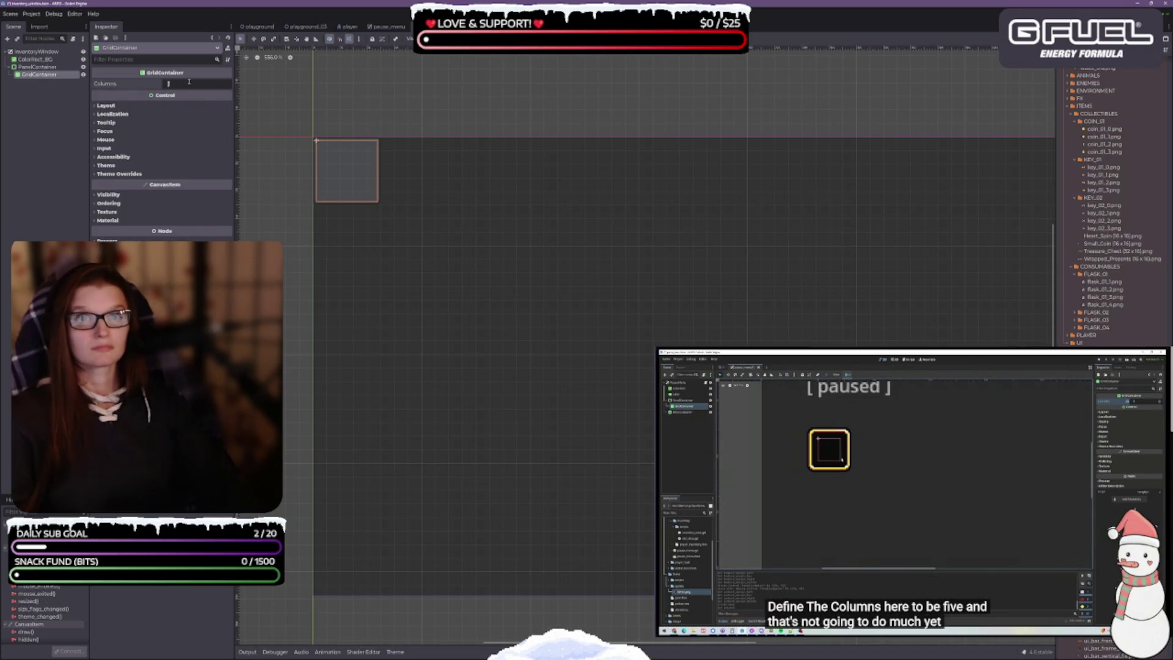
pyautogui.press('Return')
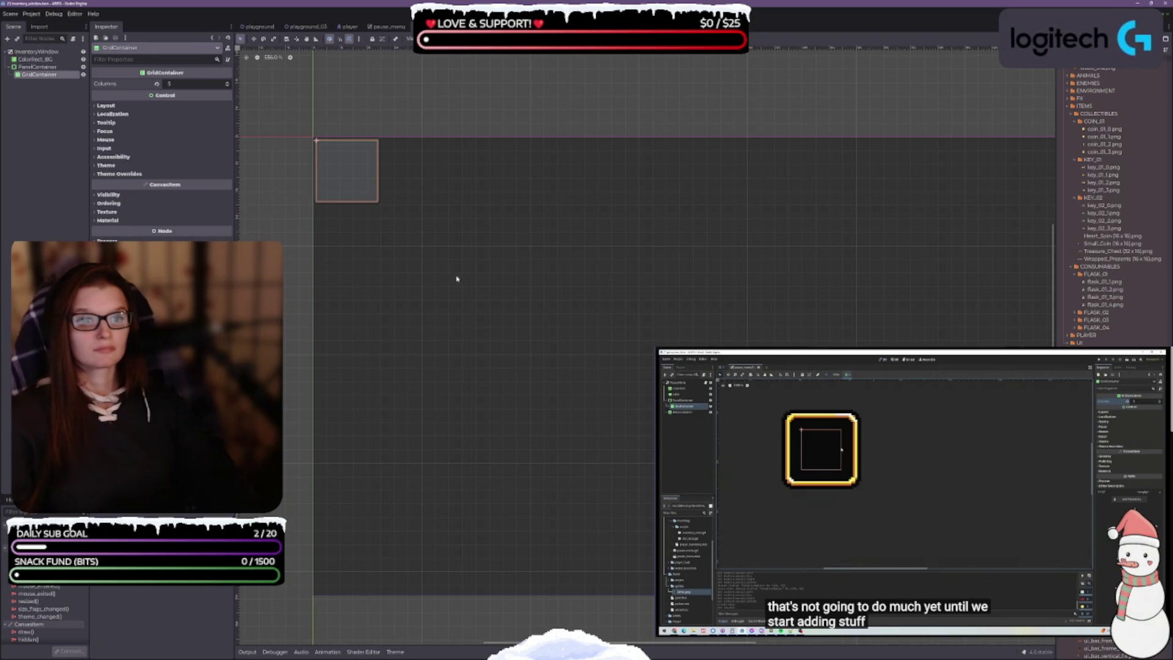
pyautogui.scroll(2, 339, 178)
pyautogui.moveTo(440, 235); pyautogui.dragTo(493, 299)
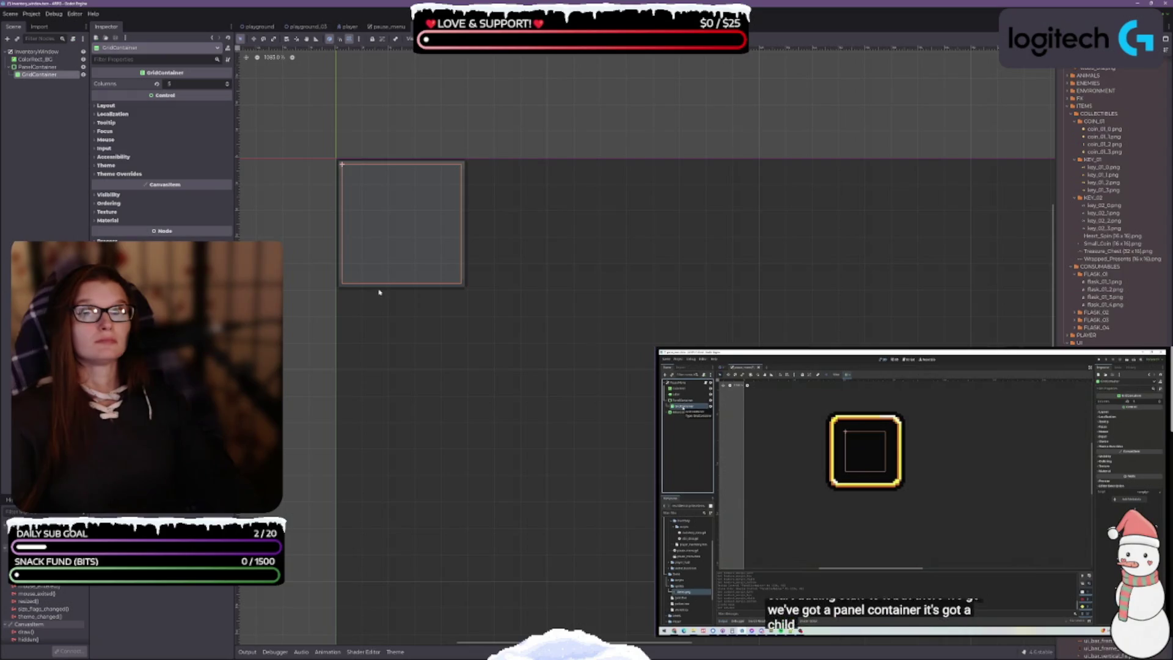
pyautogui.moveTo(135, 100)
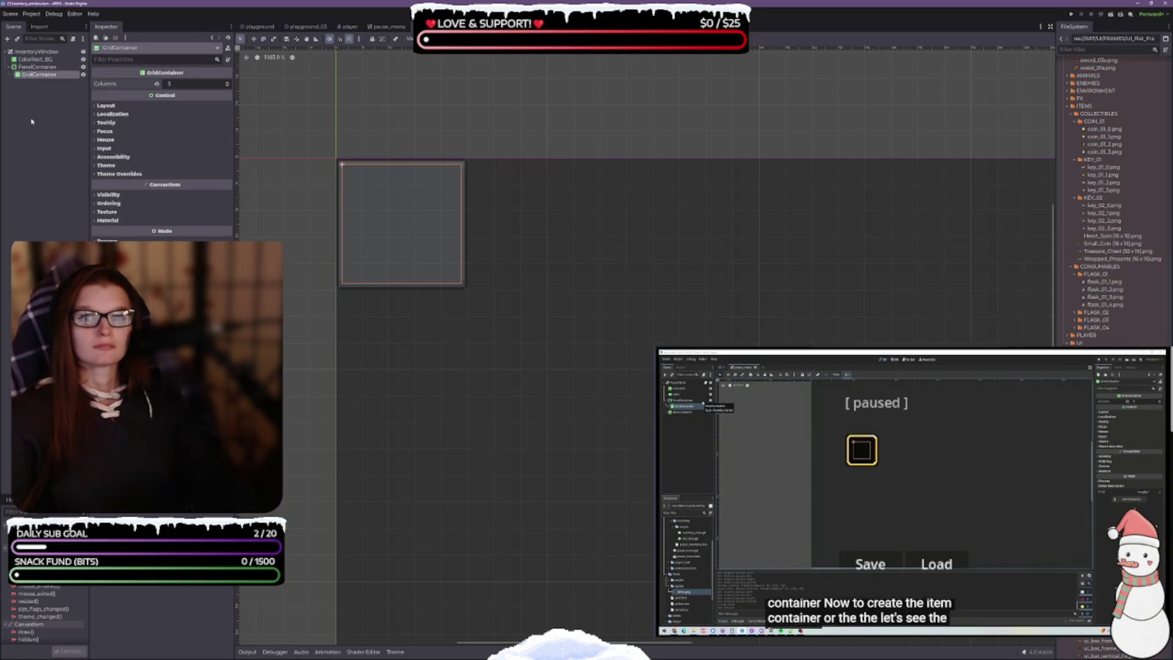
pyautogui.moveTo(618, 293); pyautogui.dragTo(605, 251)
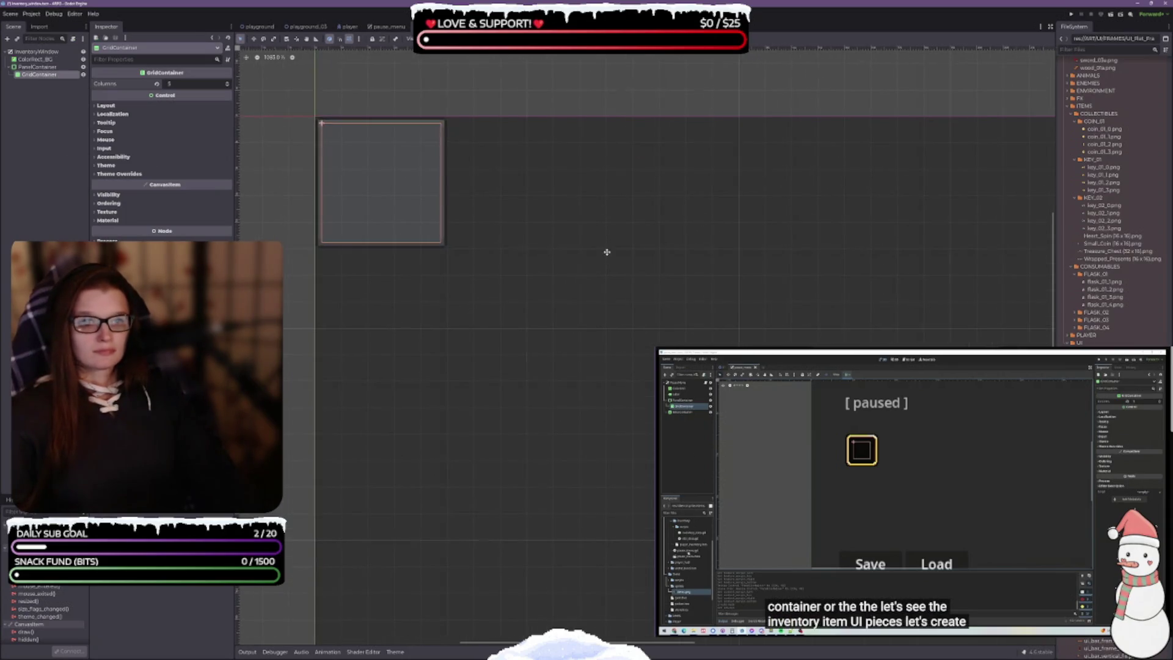
# Save the inventory scene and create a new User Interface scene with an InventorySlot root
pyautogui.hotkey('ctrl', 's')
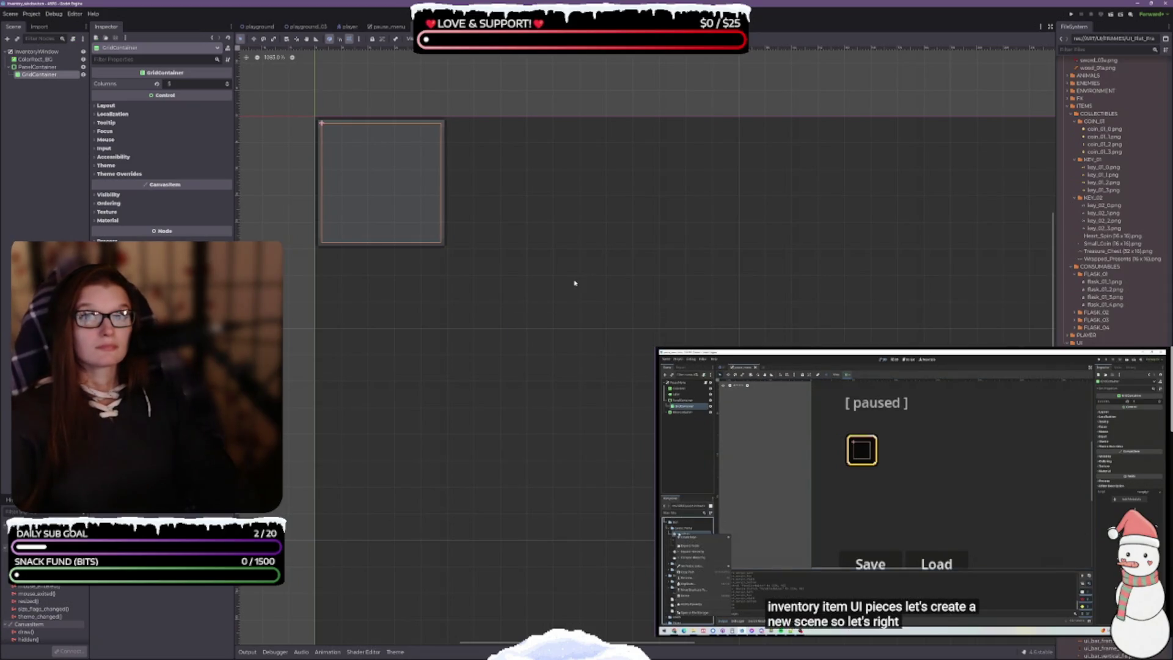
pyautogui.scroll(-10, 1099, 269)
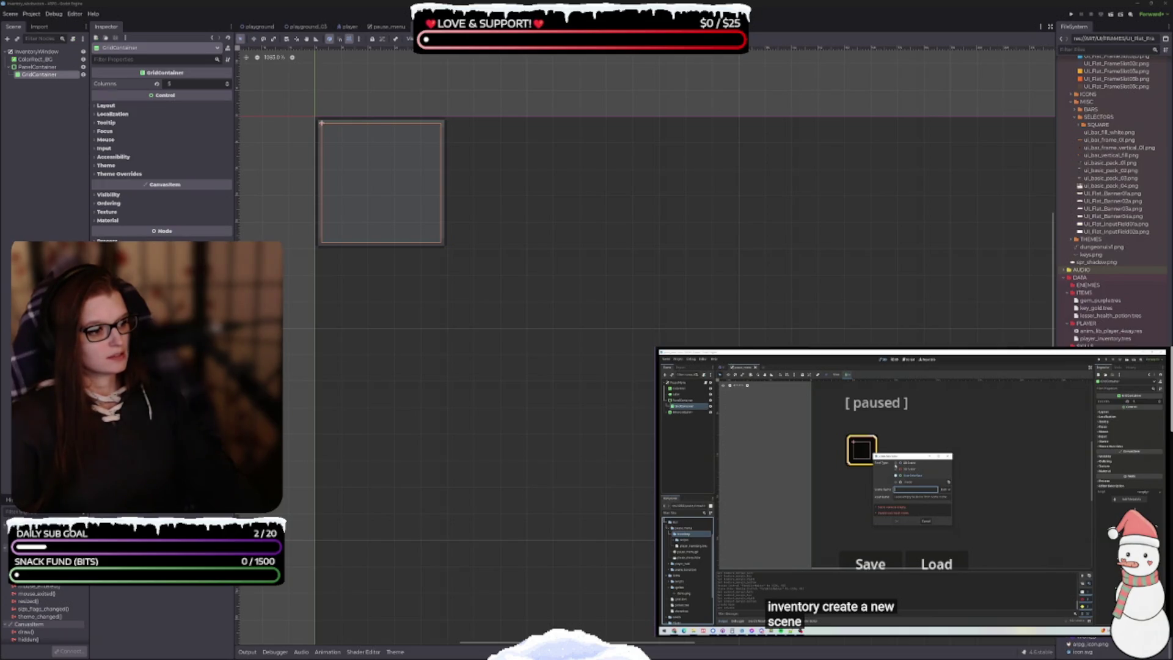
pyautogui.hotkey('alt', 'Tab')
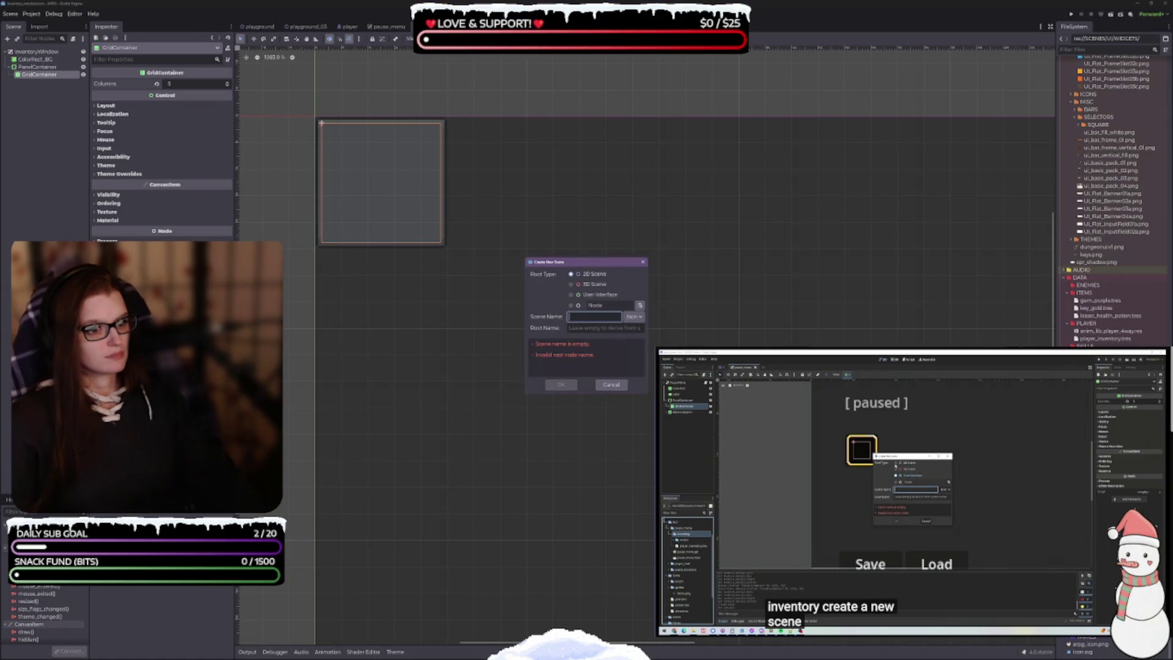
pyautogui.click(586, 344)
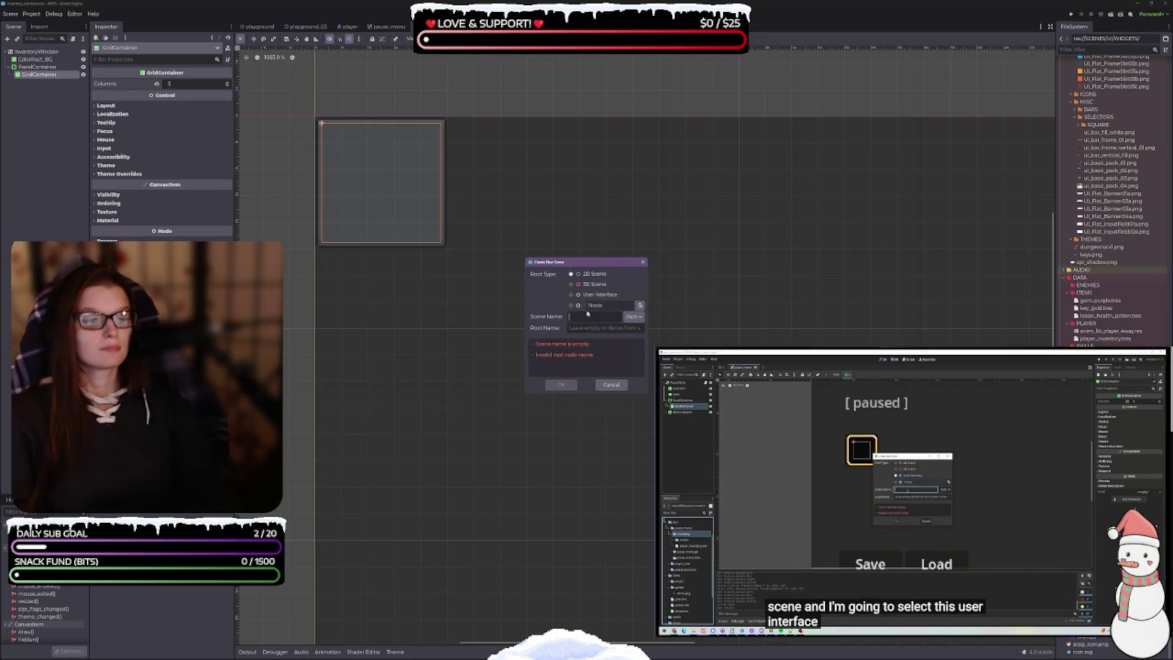
pyautogui.click(591, 296)
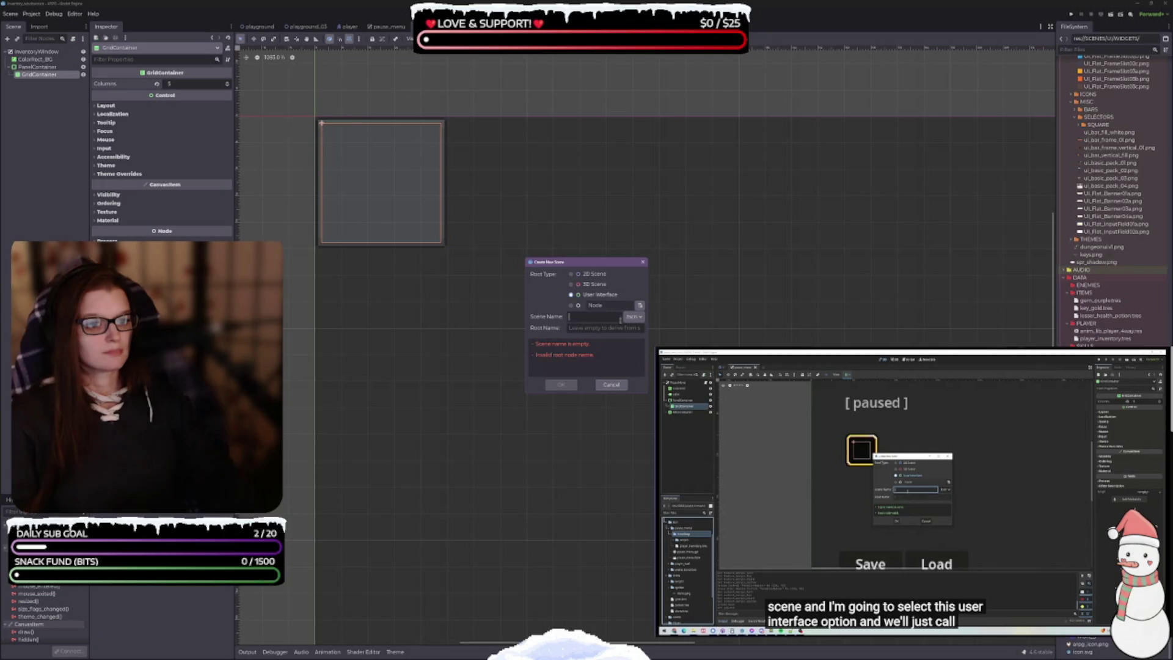
pyautogui.write('In')
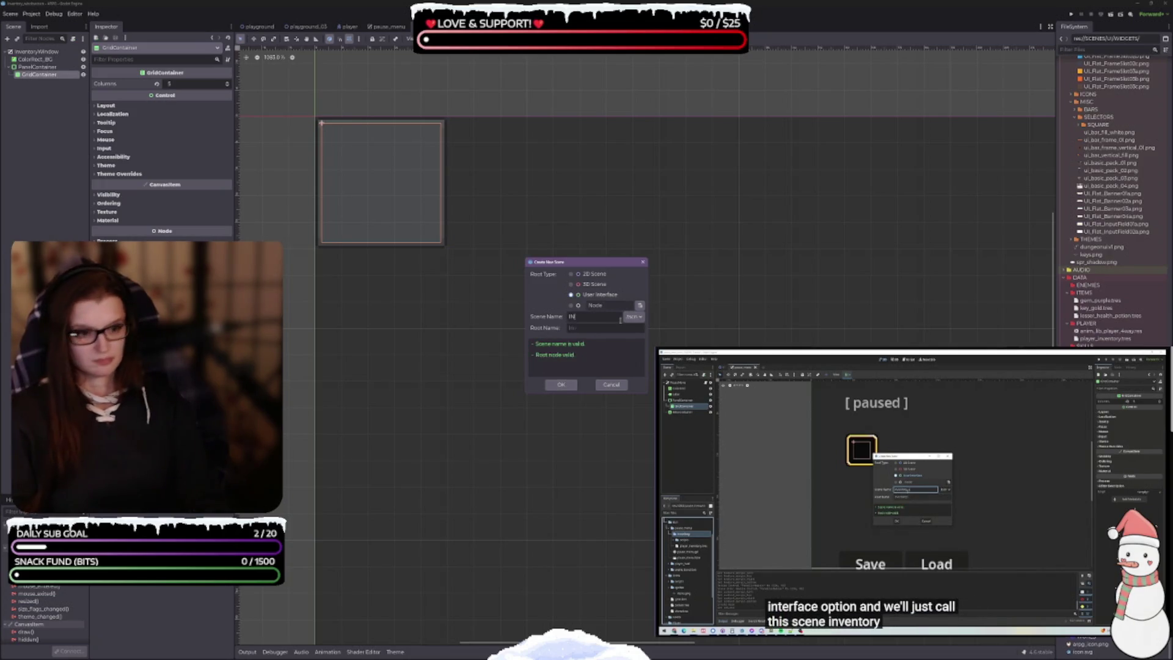
pyautogui.press('BackSpace')
pyautogui.press('BackSpace')
pyautogui.press('BackSpace')
pyautogui.write('ve')
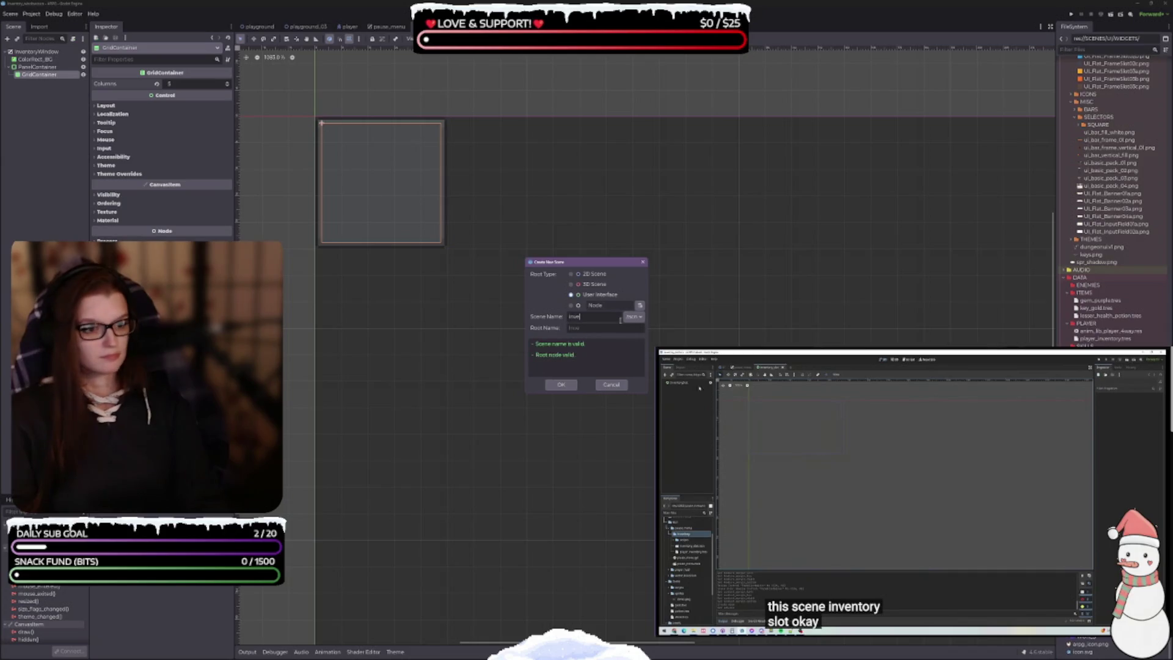
pyautogui.write('ntory_slot')
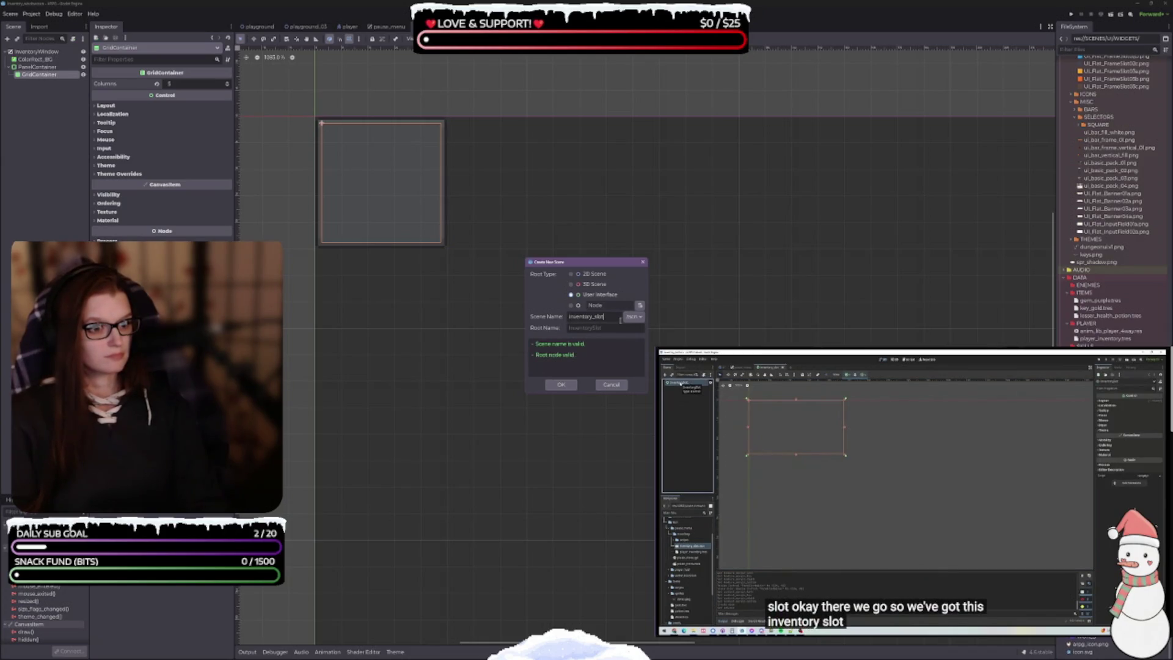
pyautogui.press('Return')
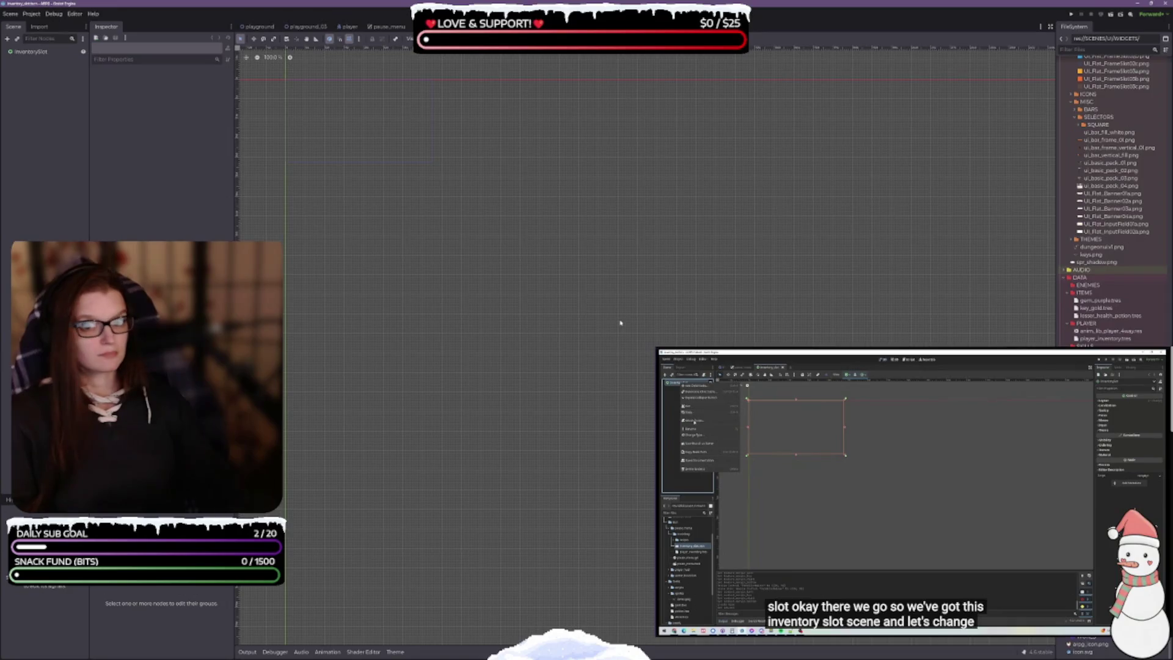
pyautogui.rightClick(30, 52)
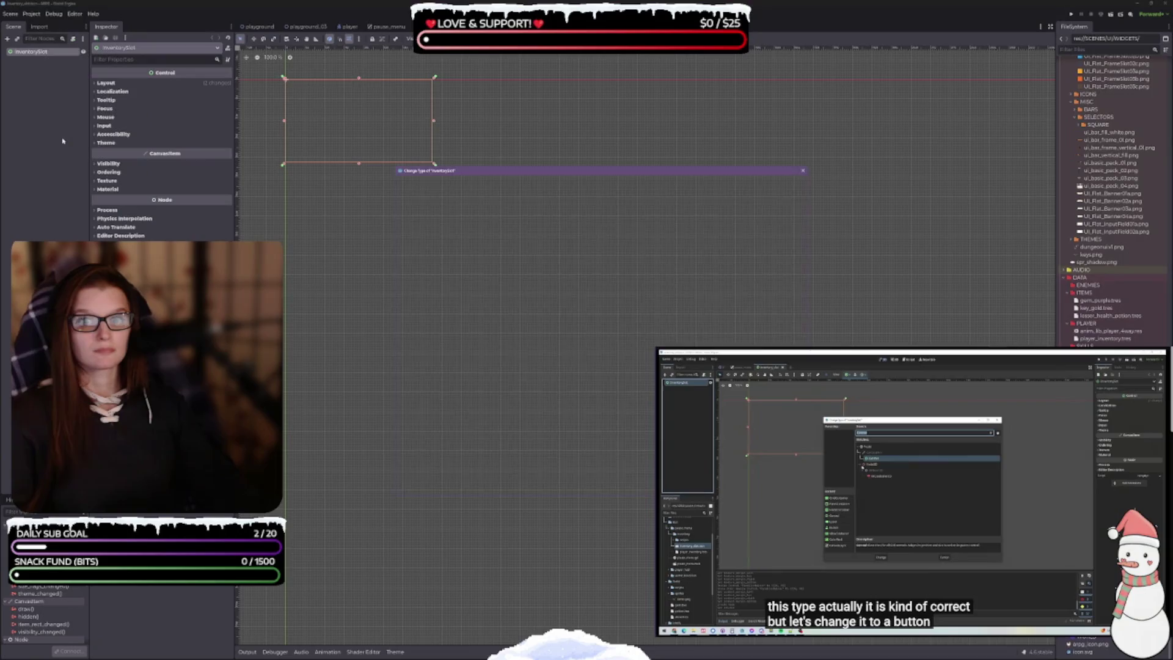
# Change the InventorySlot root node's type to Button and center it on the canvas
pyautogui.click(61, 137)
pyautogui.write('button')
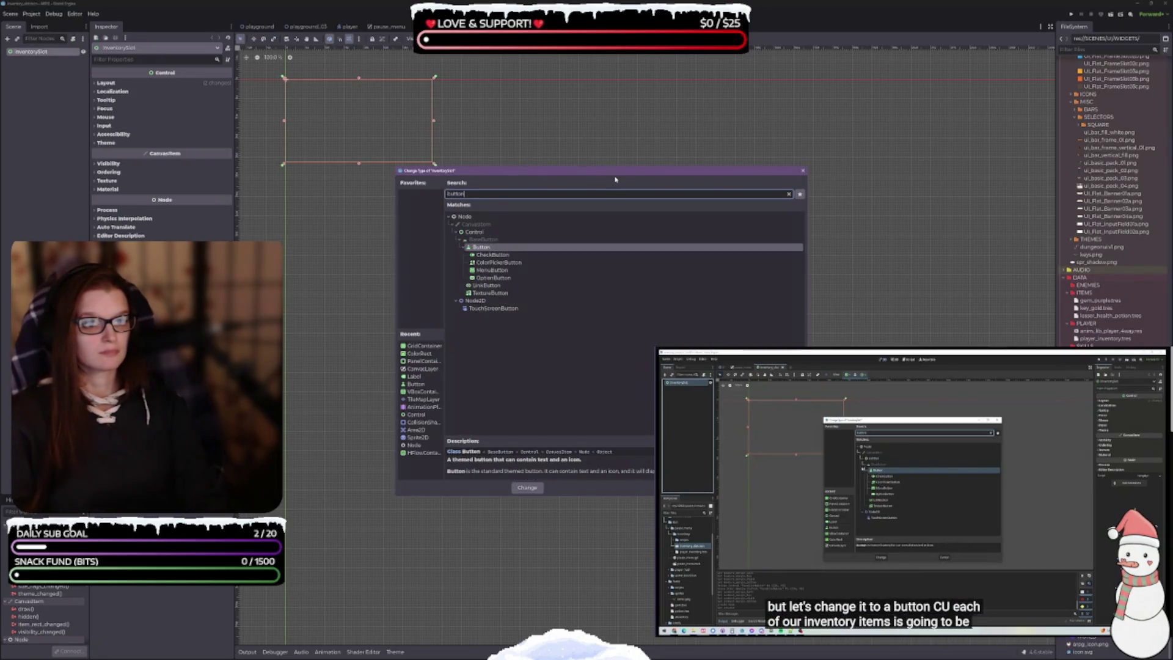
pyautogui.press('Return')
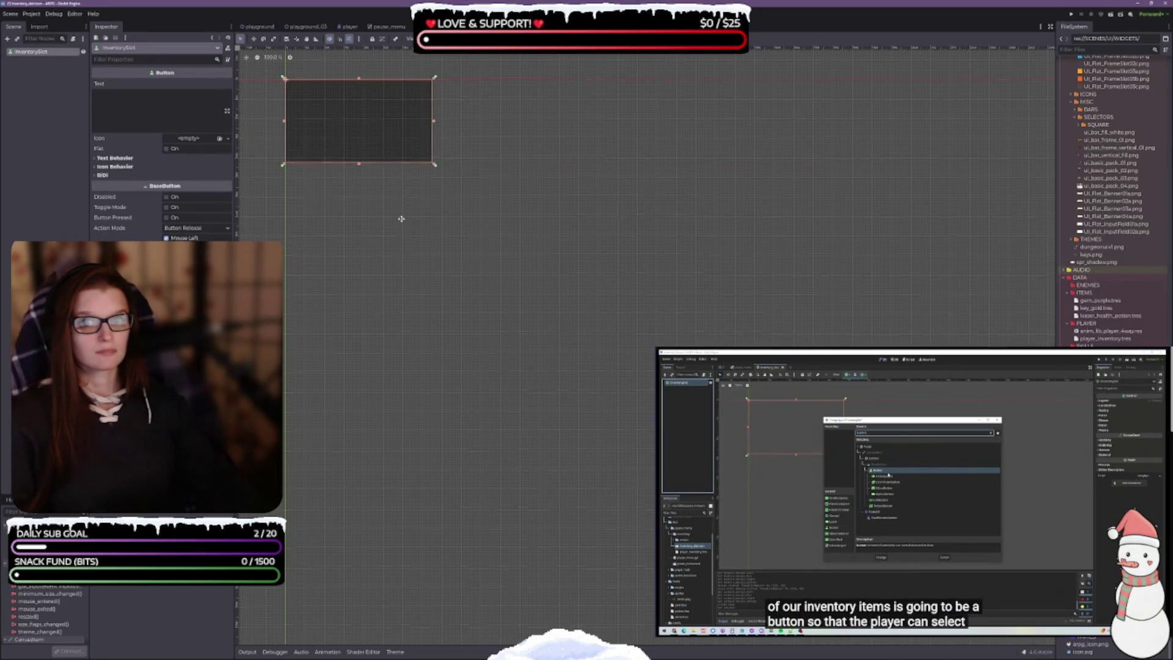
pyautogui.moveTo(401, 218); pyautogui.dragTo(484, 288)
pyautogui.scroll(4, 374, 191)
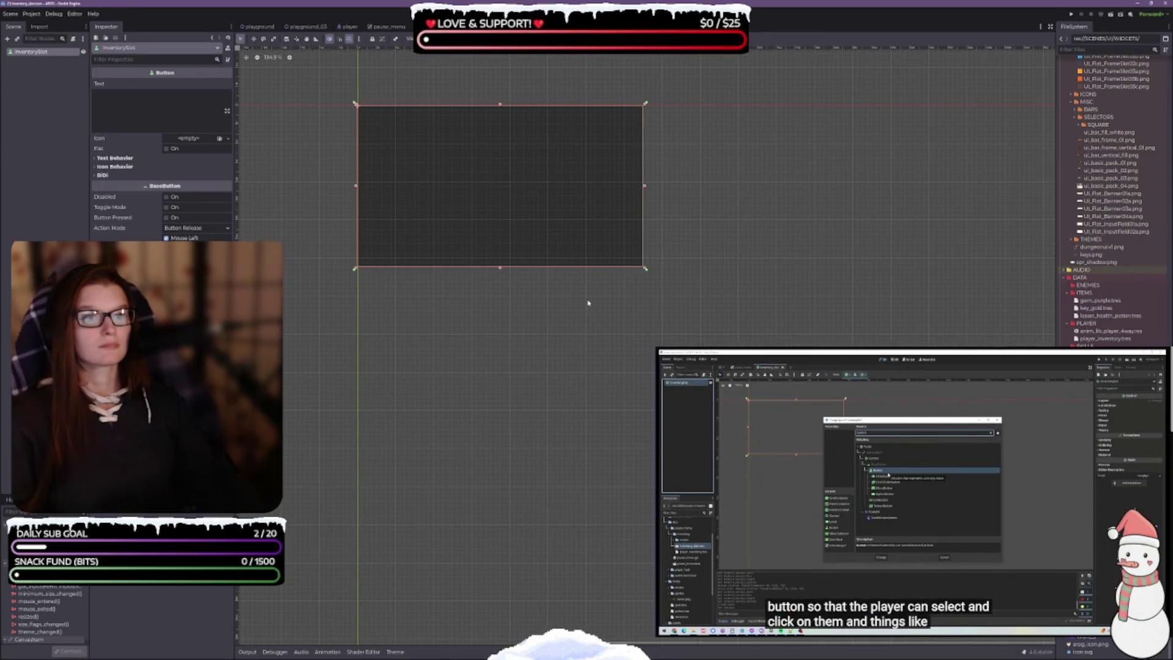
pyautogui.moveTo(586, 301); pyautogui.dragTo(578, 336)
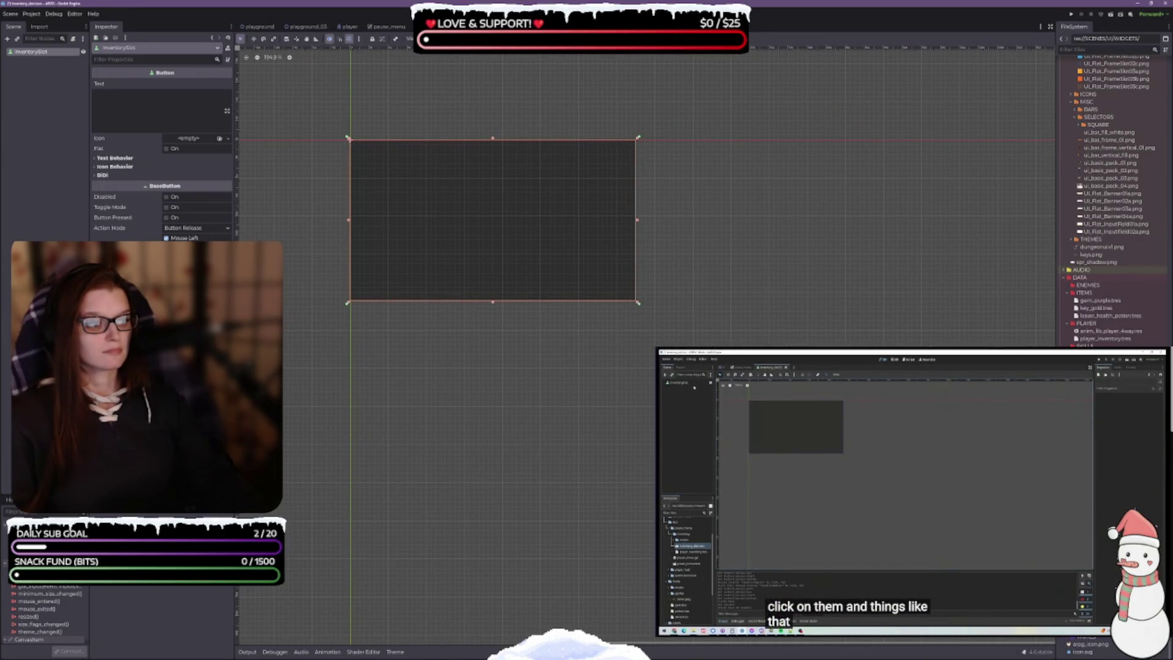
pyautogui.click(910, 511)
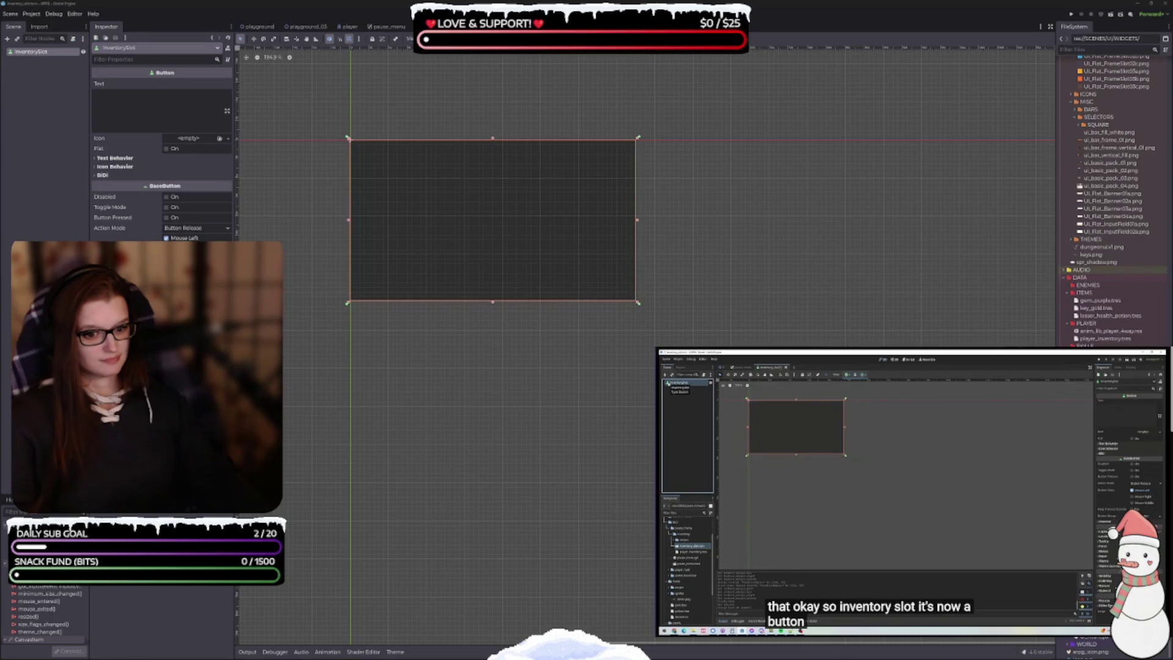
# Reset the InventorySlot button to its minimum size and zoom in on the small square
pyautogui.hotkey('alt', 'Tab')
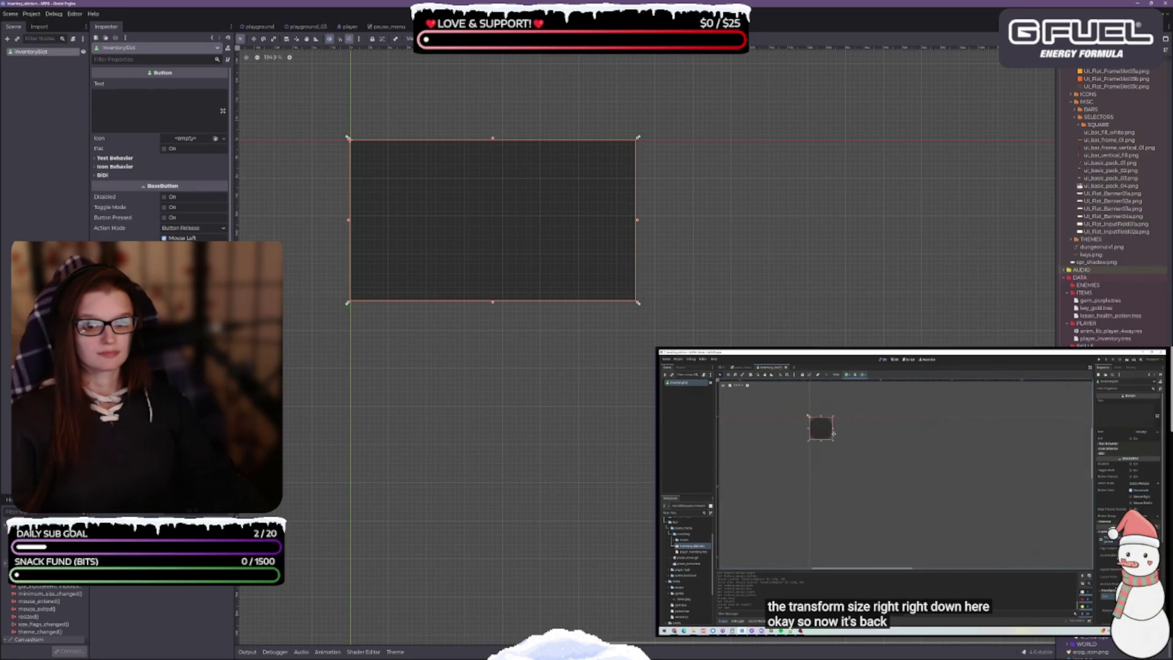
pyautogui.hotkey('ctrl', 'z')
pyautogui.scroll(2, 349, 145)
pyautogui.scroll(5, 440, 244)
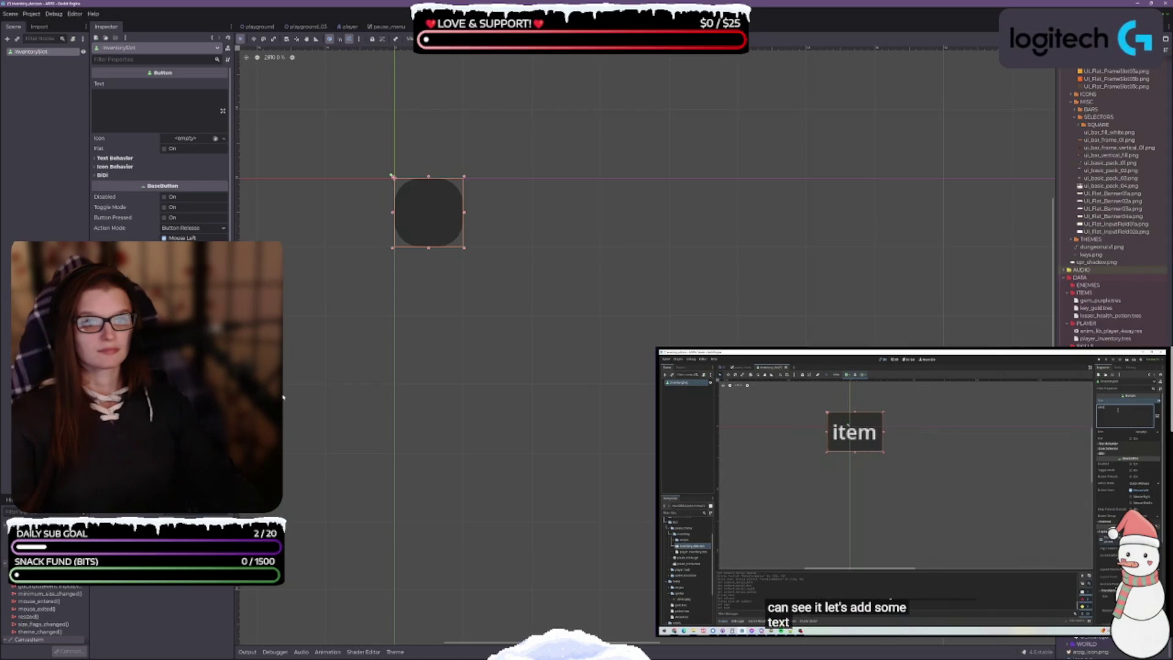
# Set the button's Text property to 'item'
pyautogui.click(143, 109)
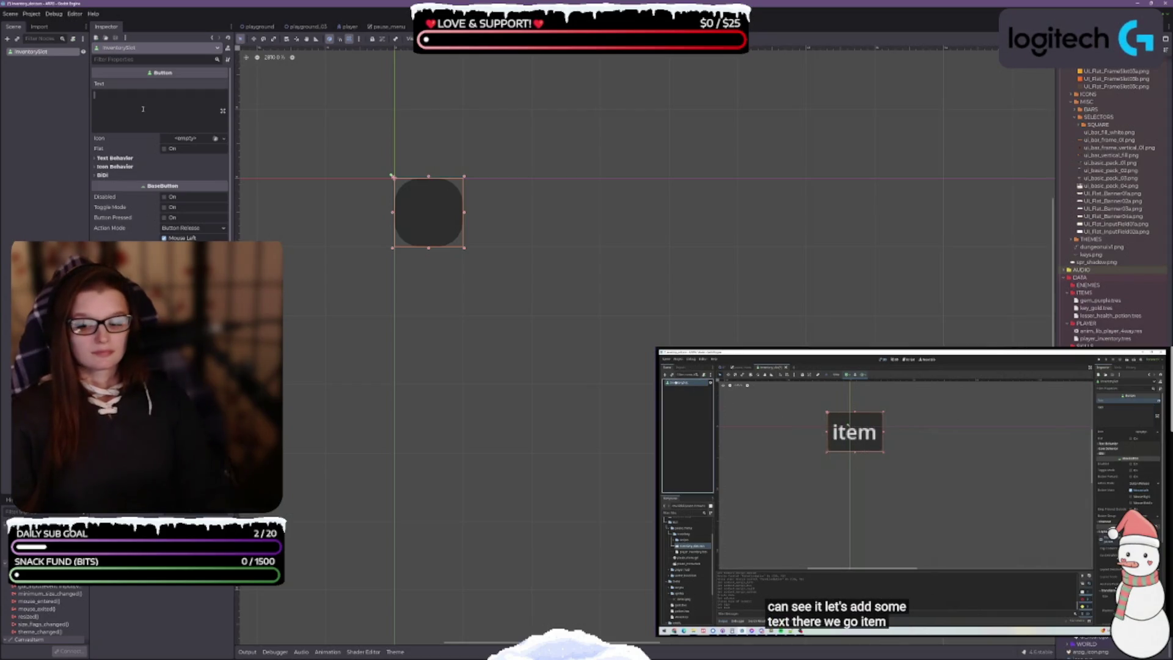
pyautogui.write('item')
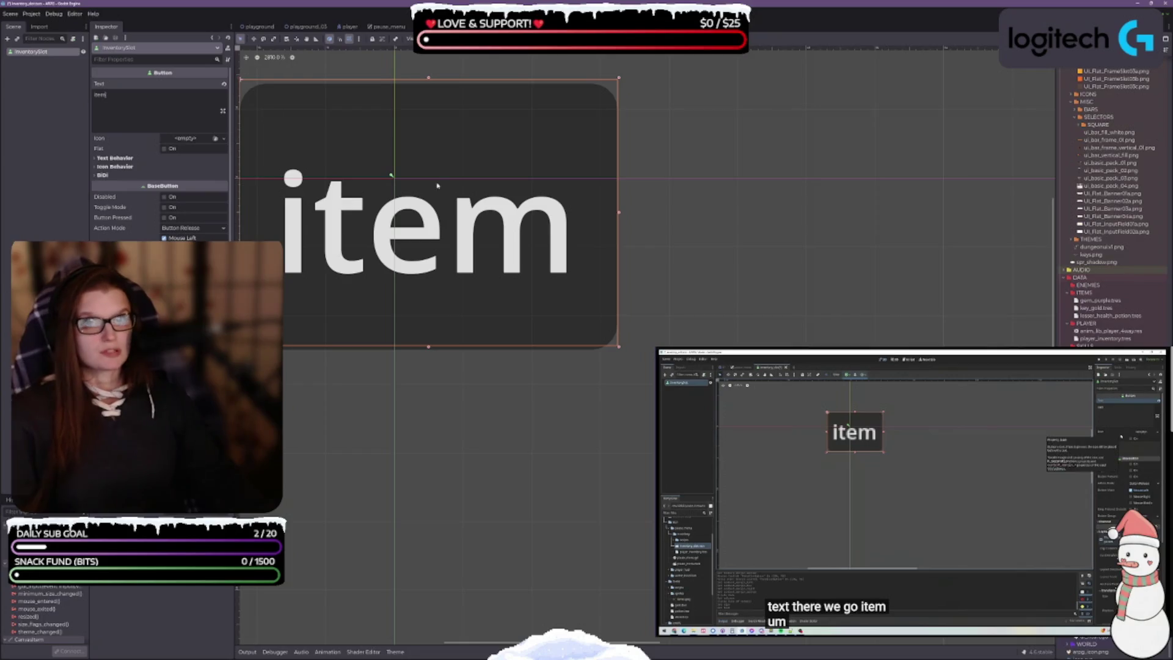
pyautogui.scroll(-2, 513, 306)
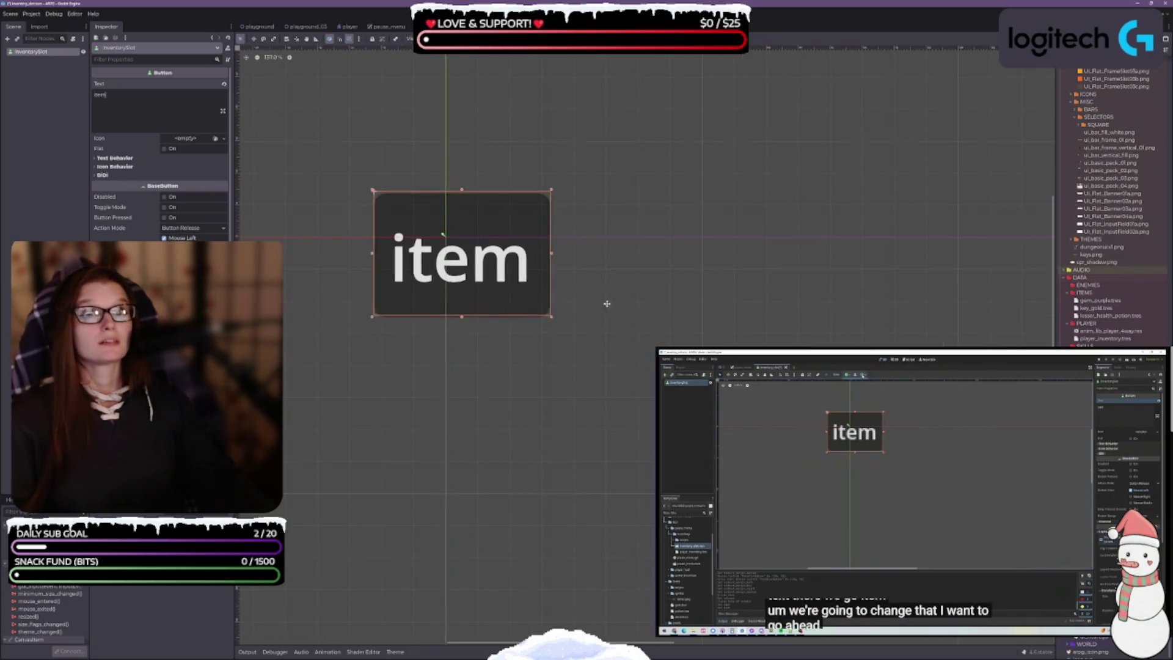
pyautogui.moveTo(607, 301); pyautogui.dragTo(517, 255)
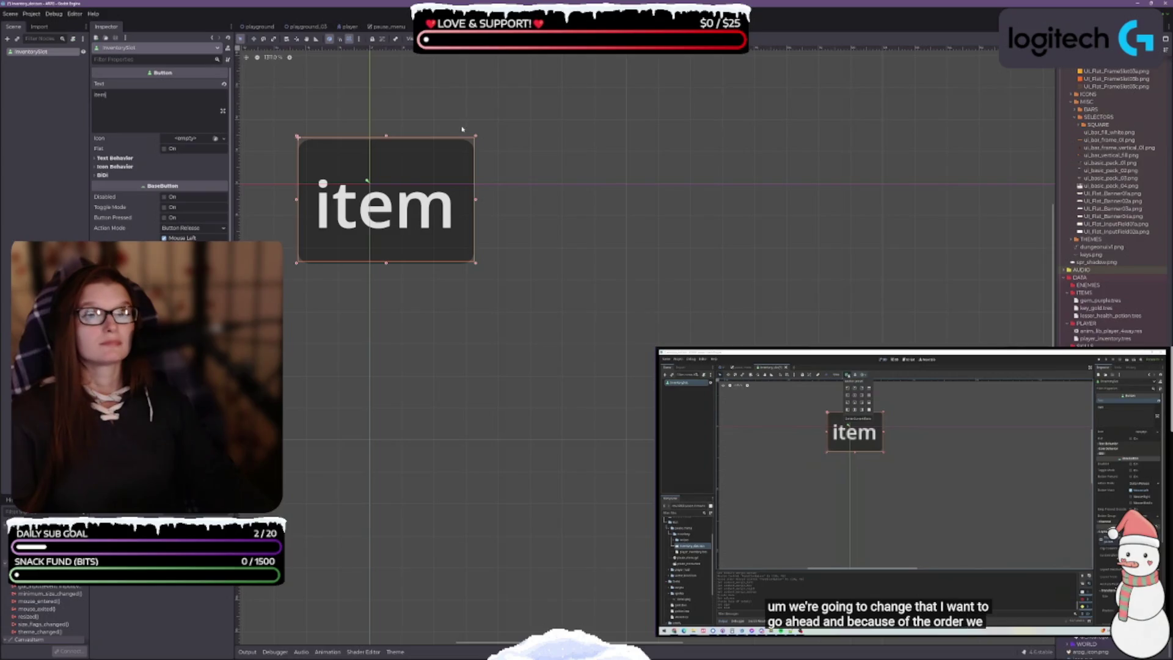
# Anchor the button using the Top Left anchor preset
pyautogui.click(432, 38)
pyautogui.click(438, 64)
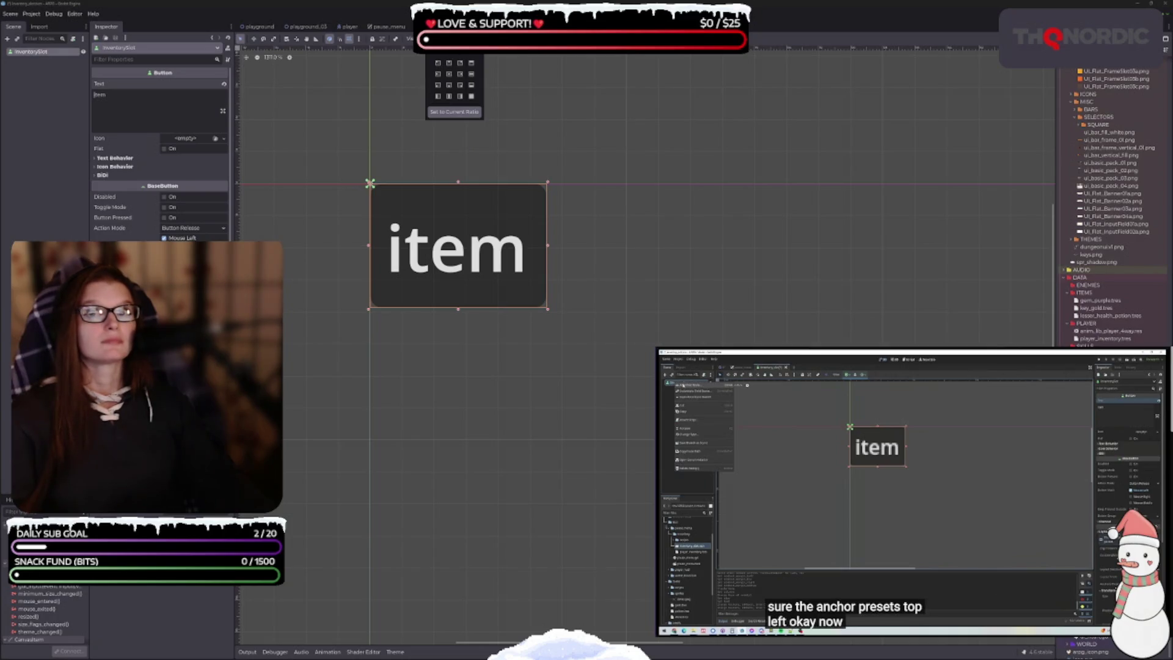
pyautogui.rightClick(32, 55)
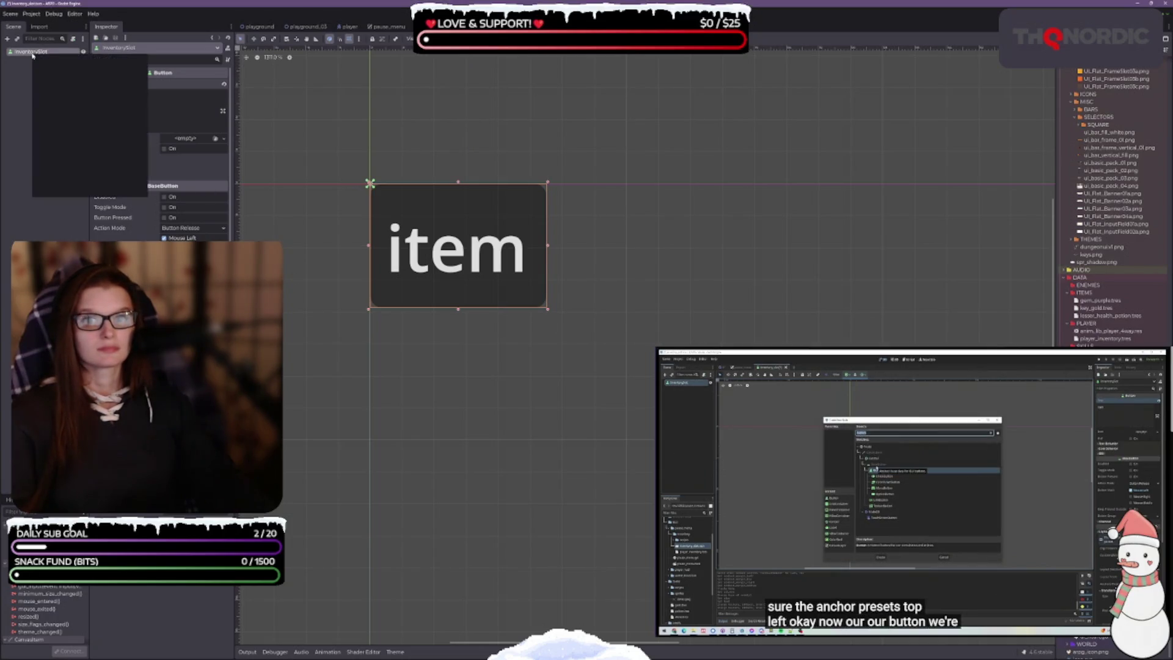
# Add a TextureRect child under InventorySlot by searching 'tex'
pyautogui.click(43, 59)
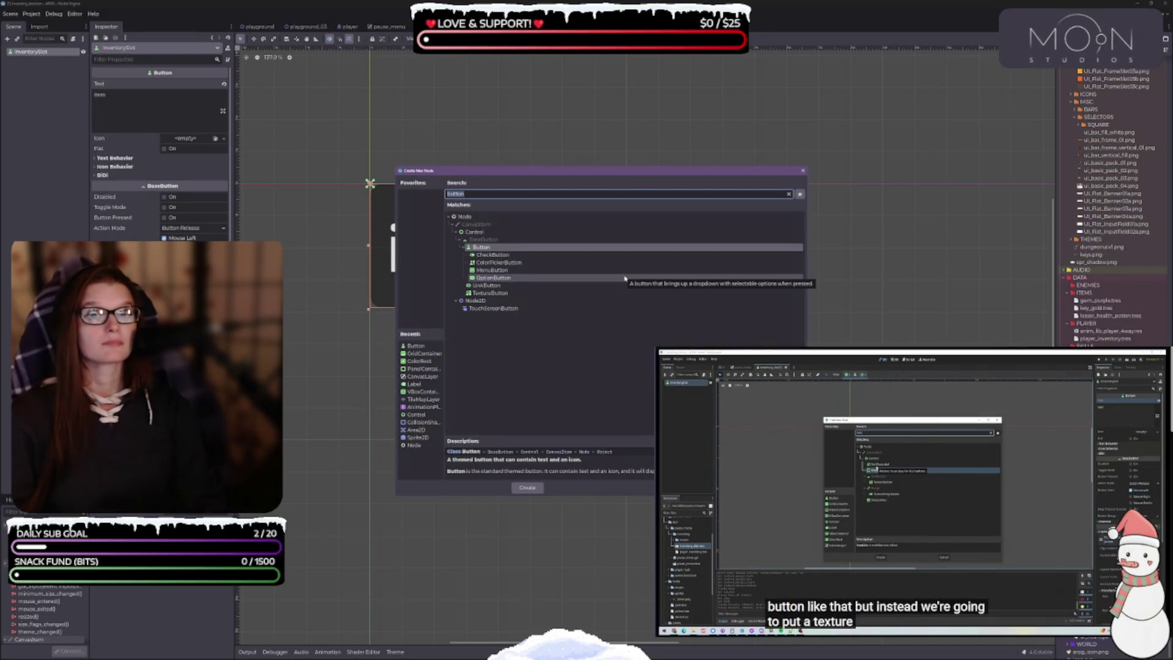
pyautogui.write('tex')
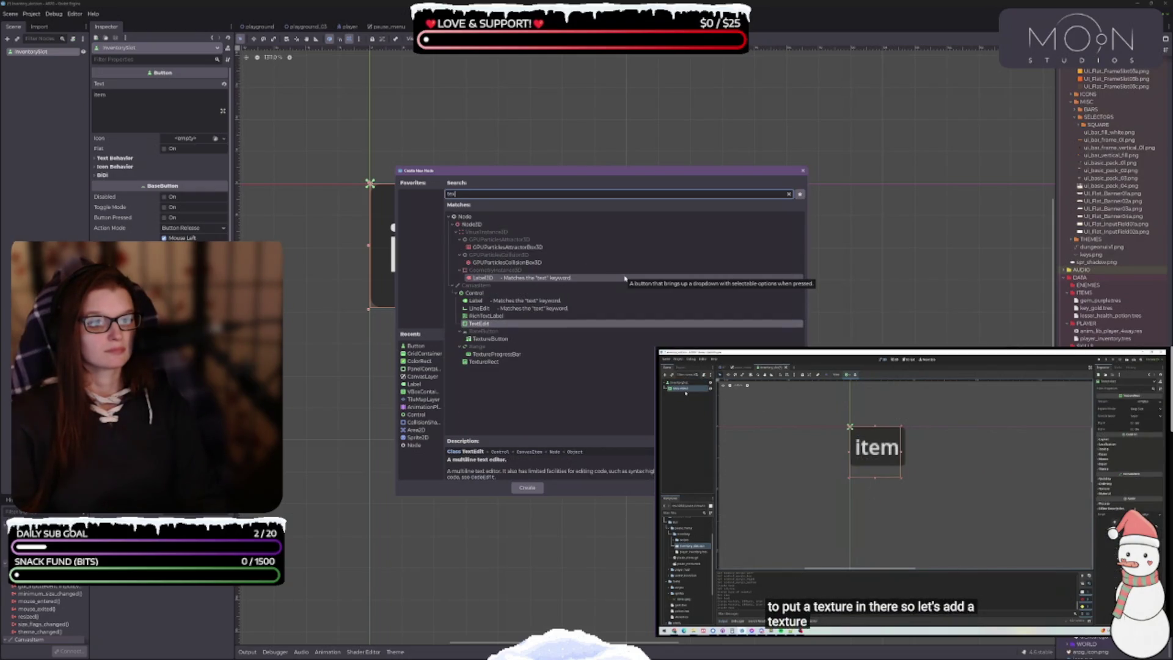
pyautogui.press('Down')
pyautogui.press('Down')
pyautogui.press('Down')
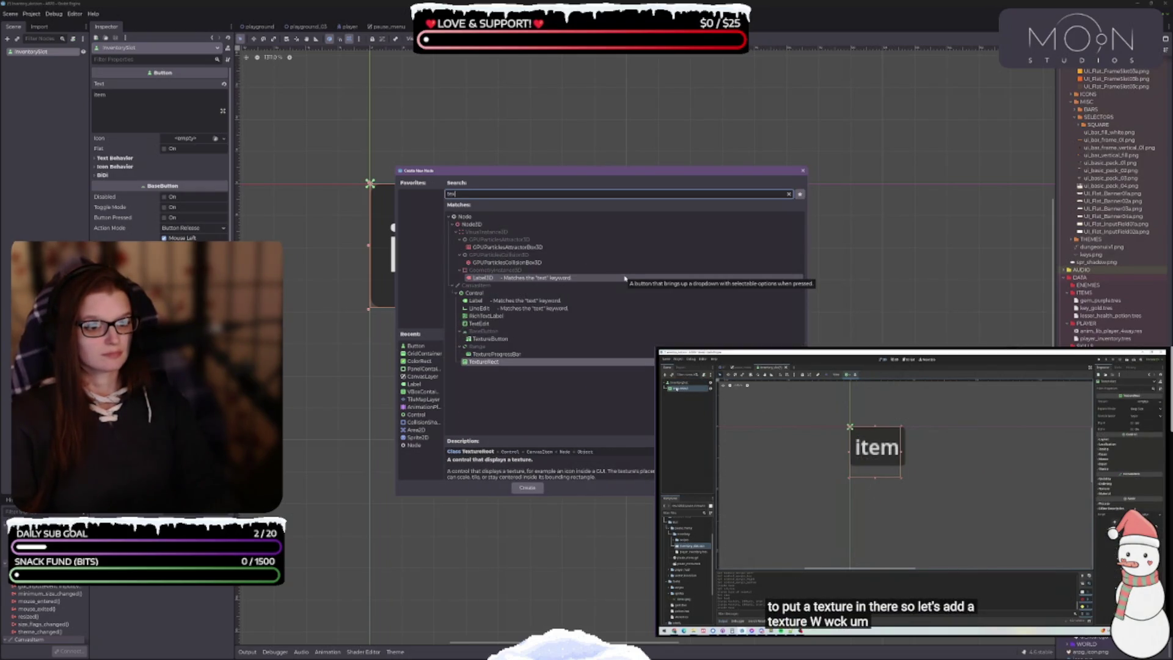
pyautogui.press('Return')
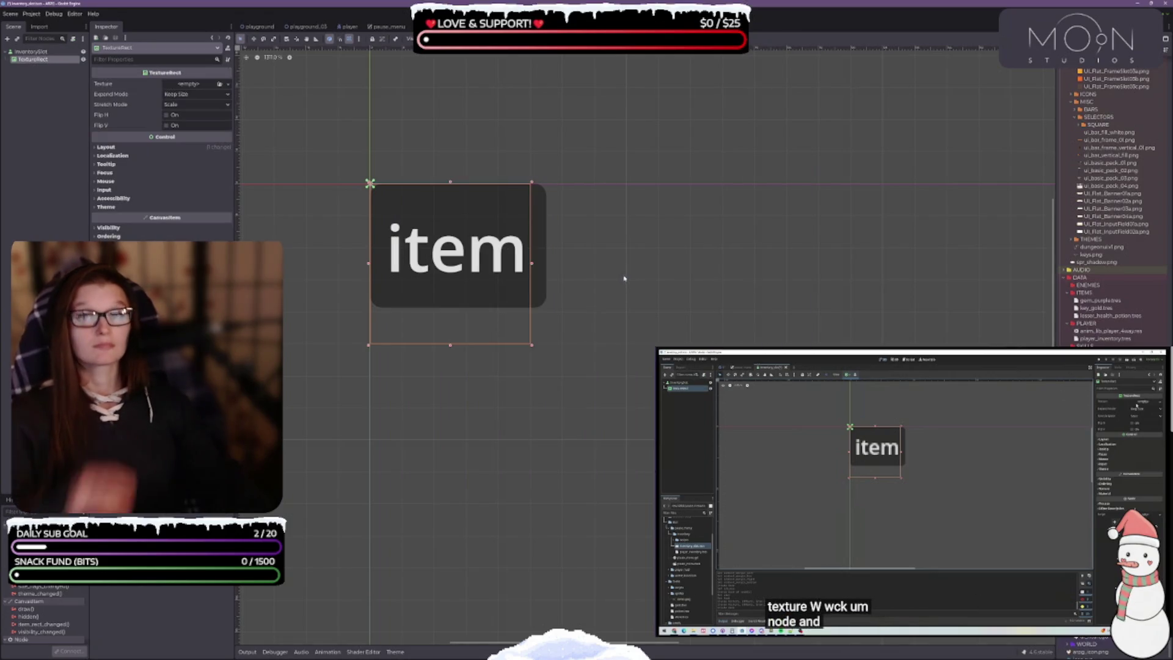
pyautogui.click(187, 86)
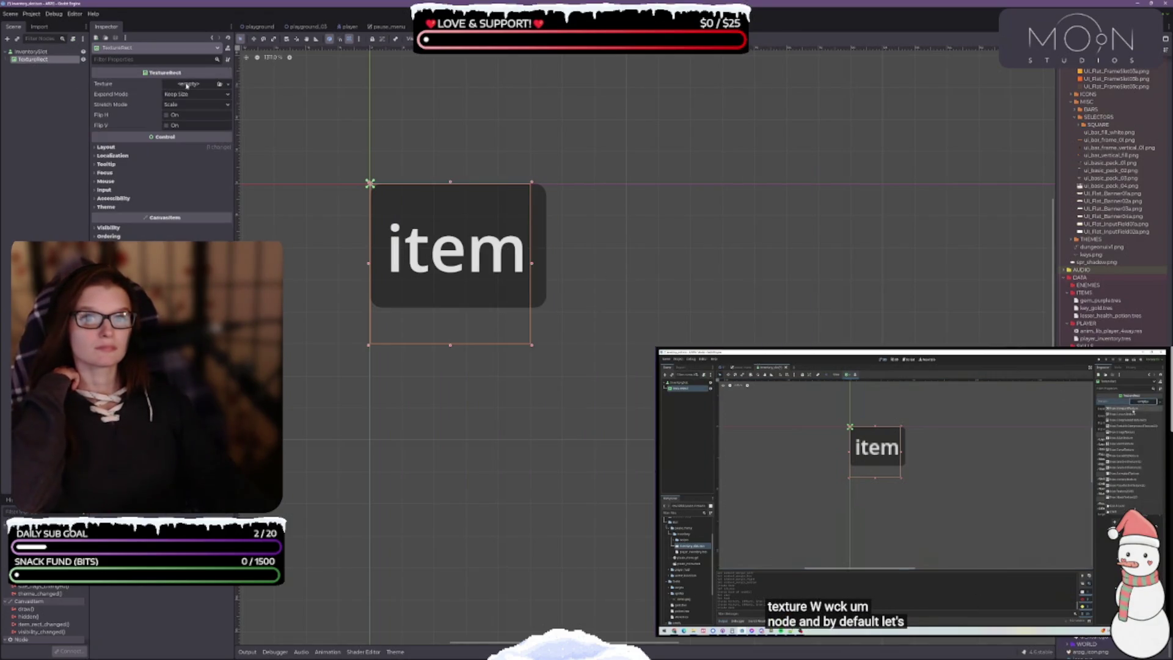
# Assign a new ImageTexture to the TextureRect's Texture and inspect its Resource section
pyautogui.click(227, 86)
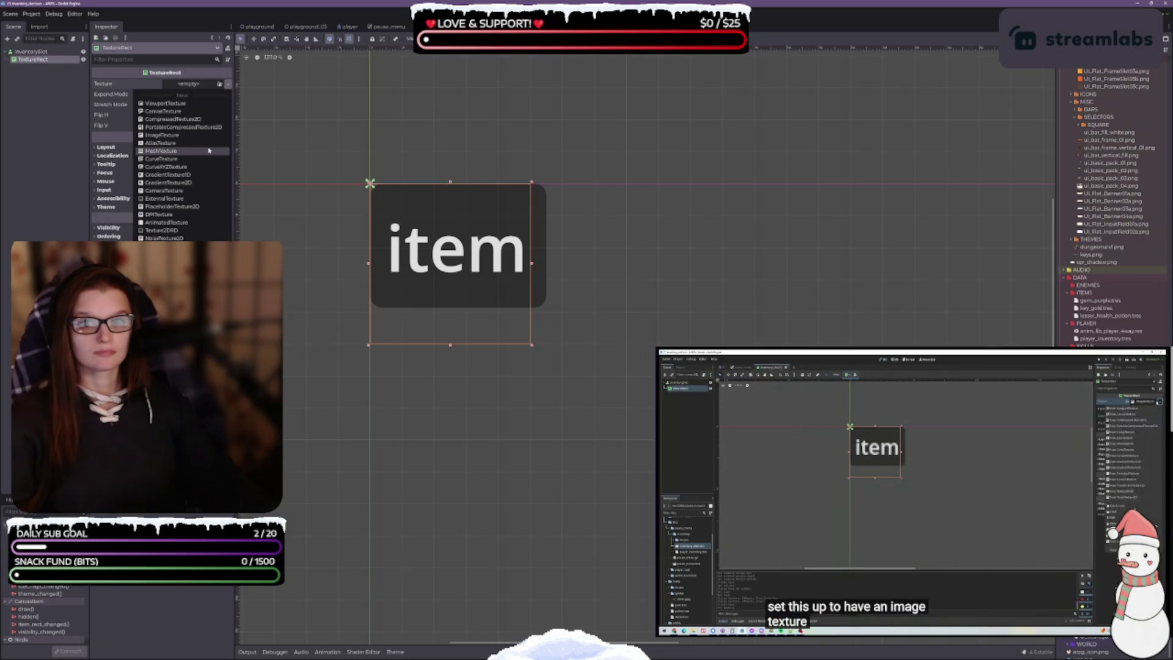
pyautogui.click(166, 135)
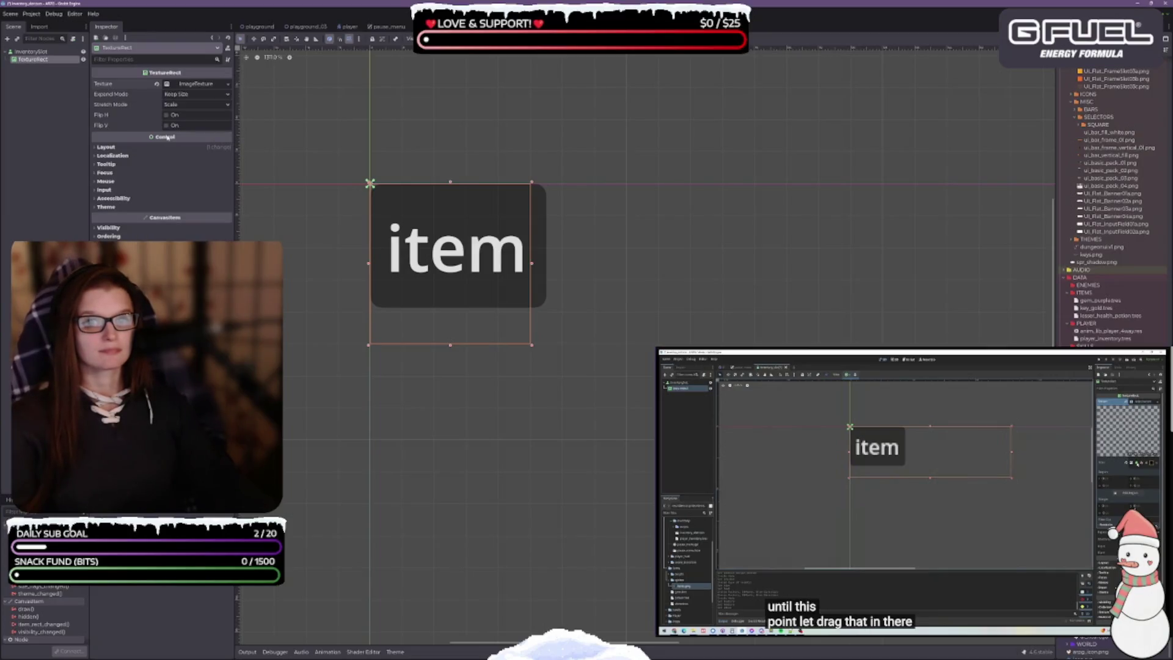
pyautogui.click(211, 85)
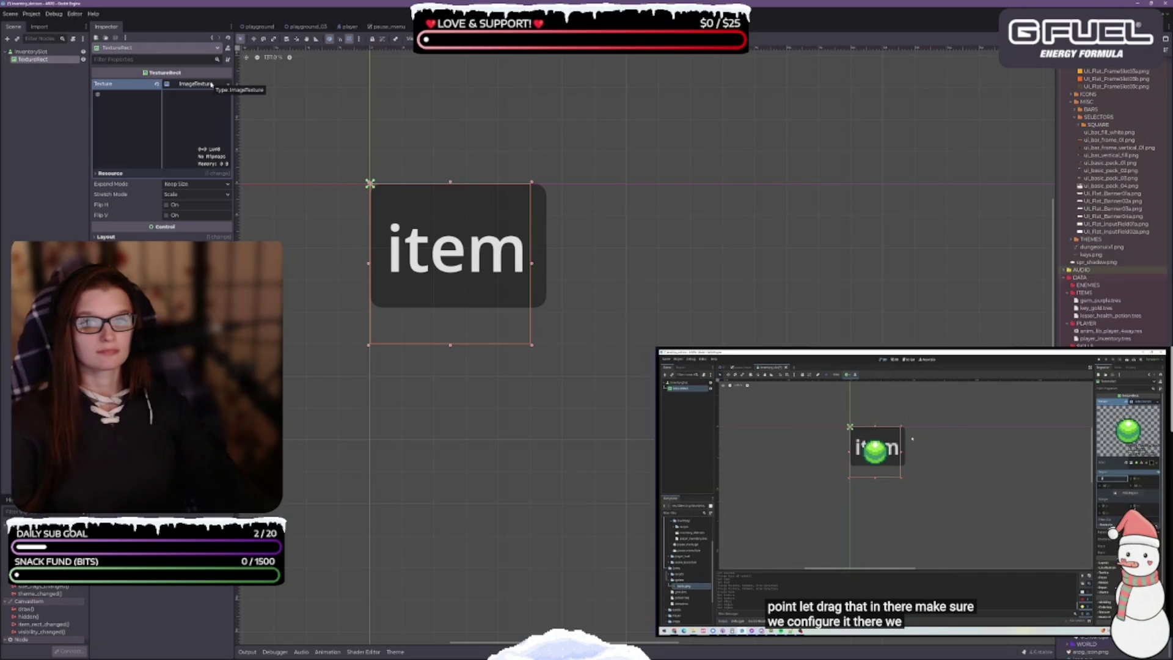
pyautogui.click(97, 175)
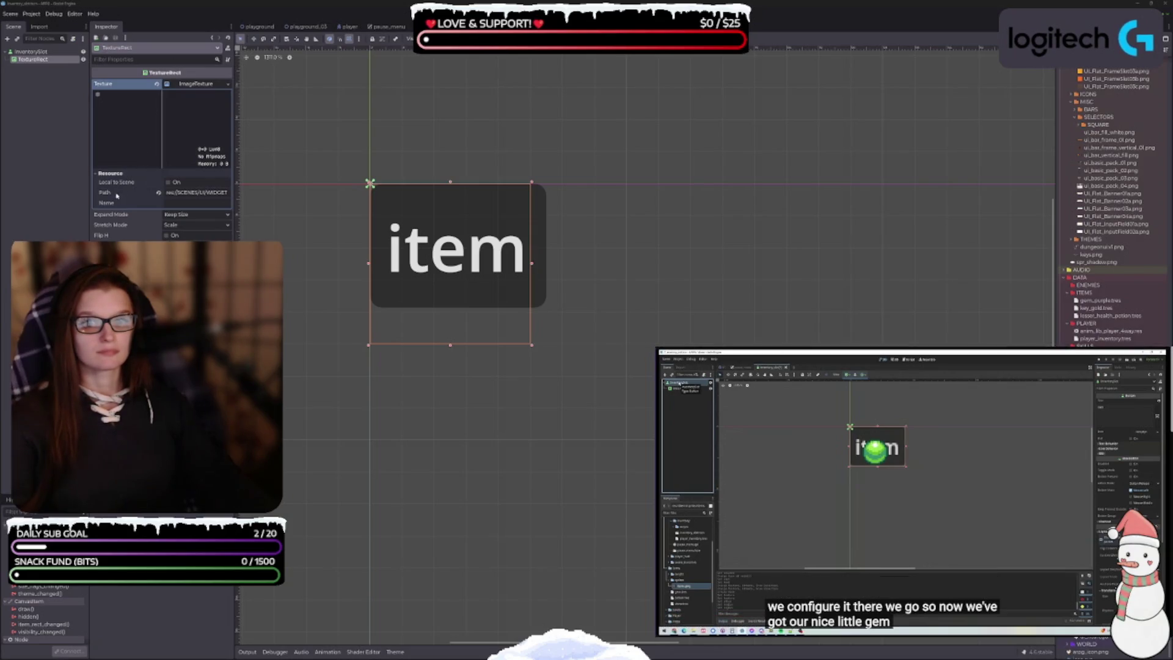
pyautogui.click(99, 174)
pyautogui.click(201, 85)
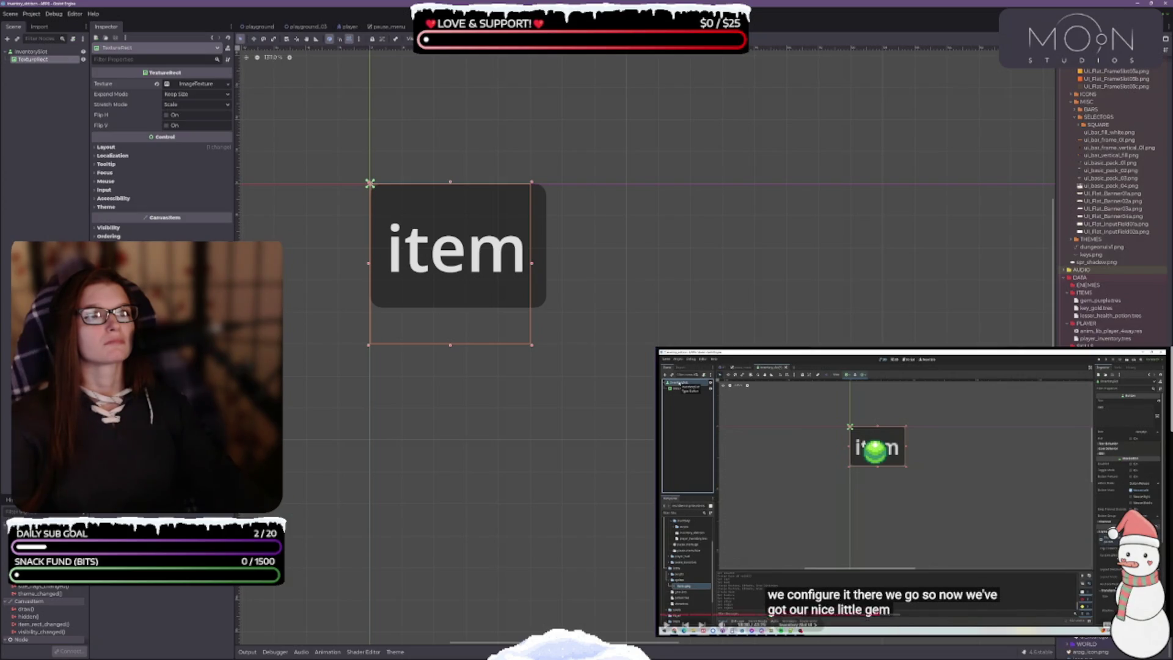
# Rewatch part of the reference video, then re-check the ImageTexture's settings
pyautogui.click(875, 616)
pyautogui.click(910, 490)
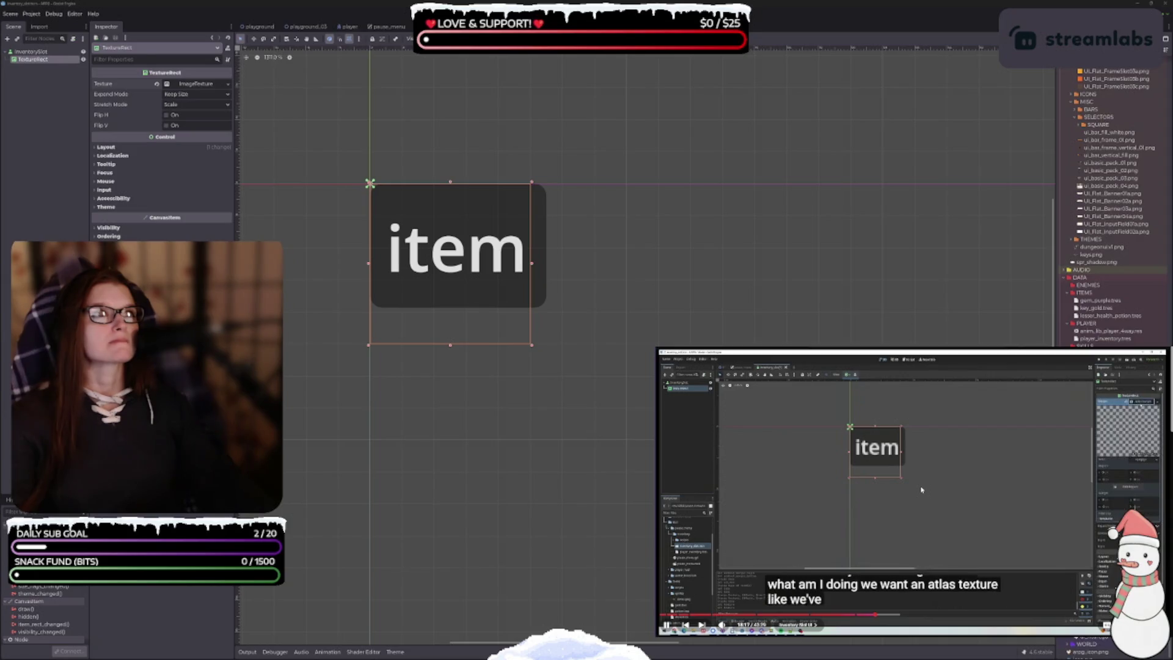
pyautogui.moveTo(932, 474)
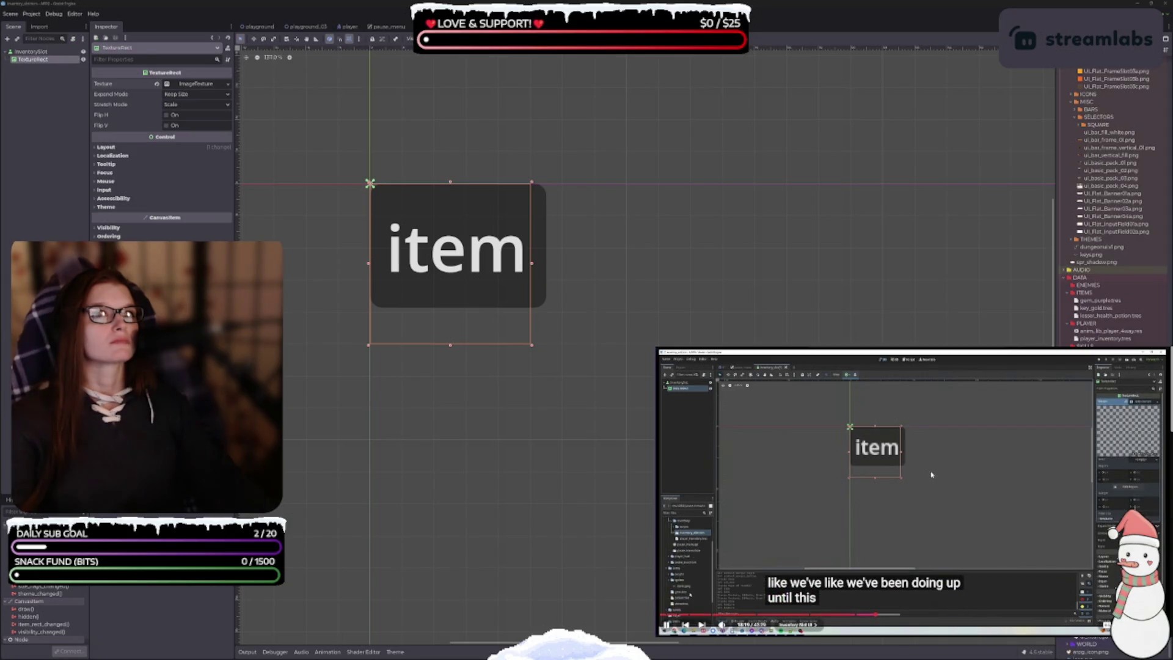
pyautogui.click(925, 481)
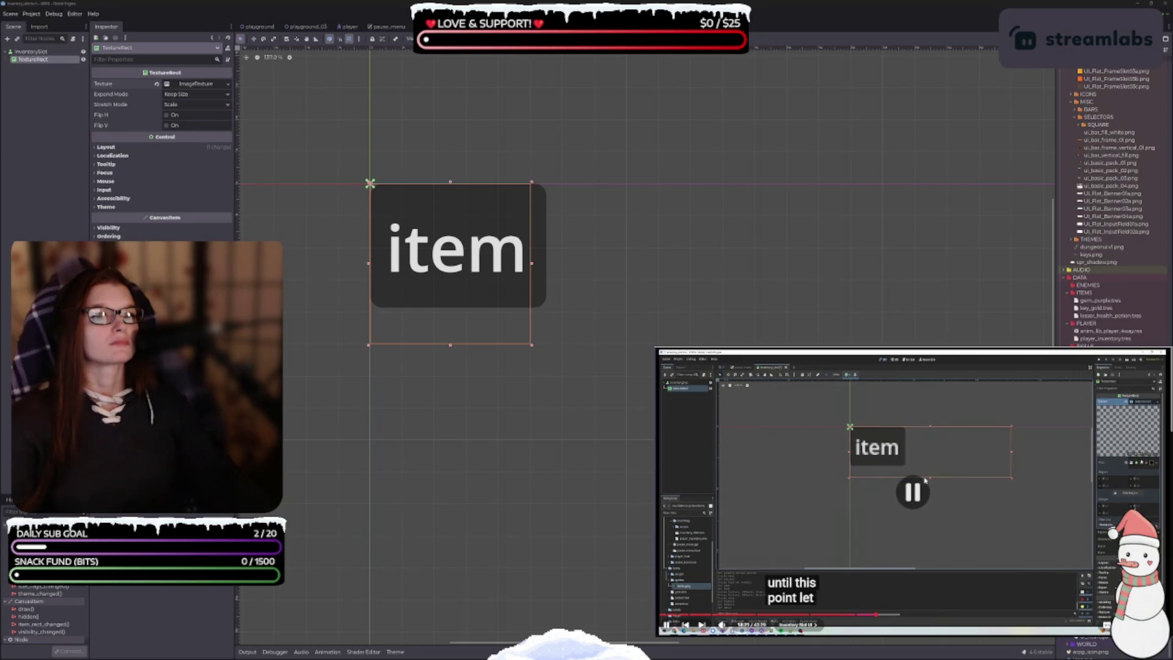
pyautogui.click(194, 84)
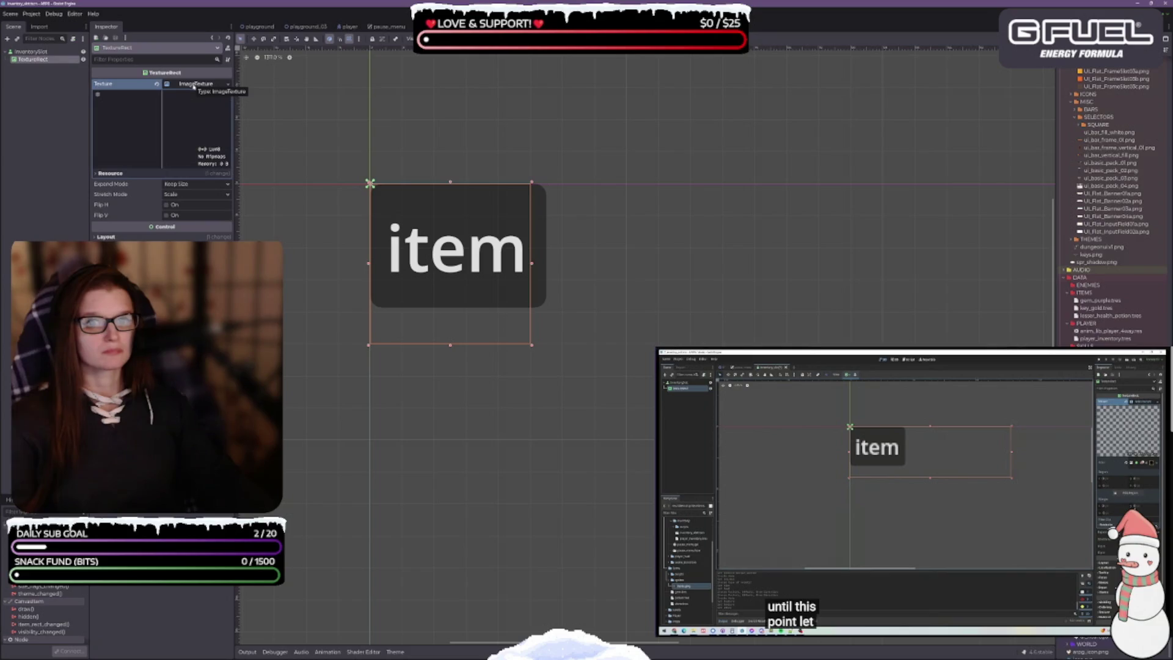
pyautogui.click(188, 85)
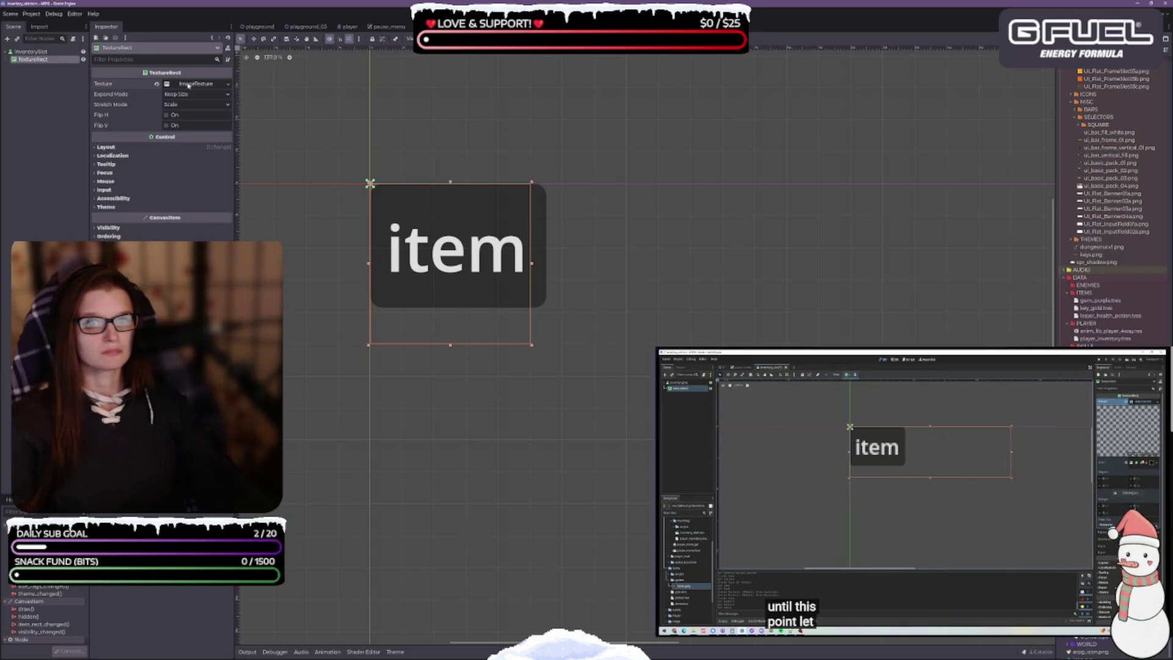
# Reassign a new ImageTexture to Texture and expand its Resource section showing path and name
pyautogui.click(226, 85)
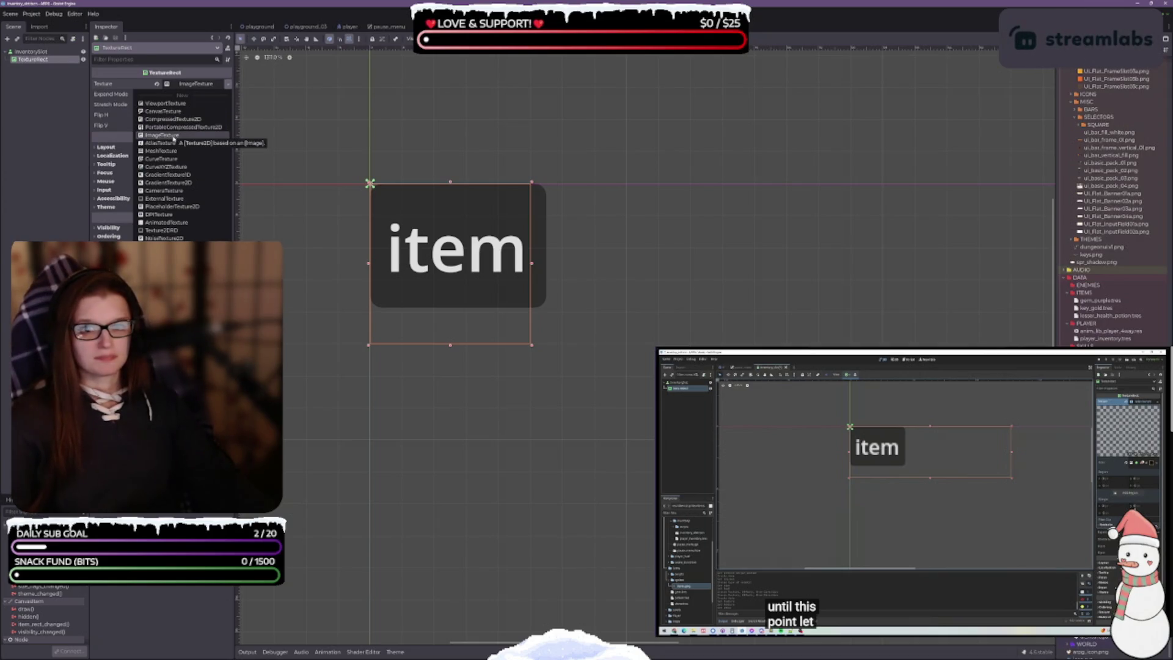
pyautogui.click(174, 136)
pyautogui.click(184, 85)
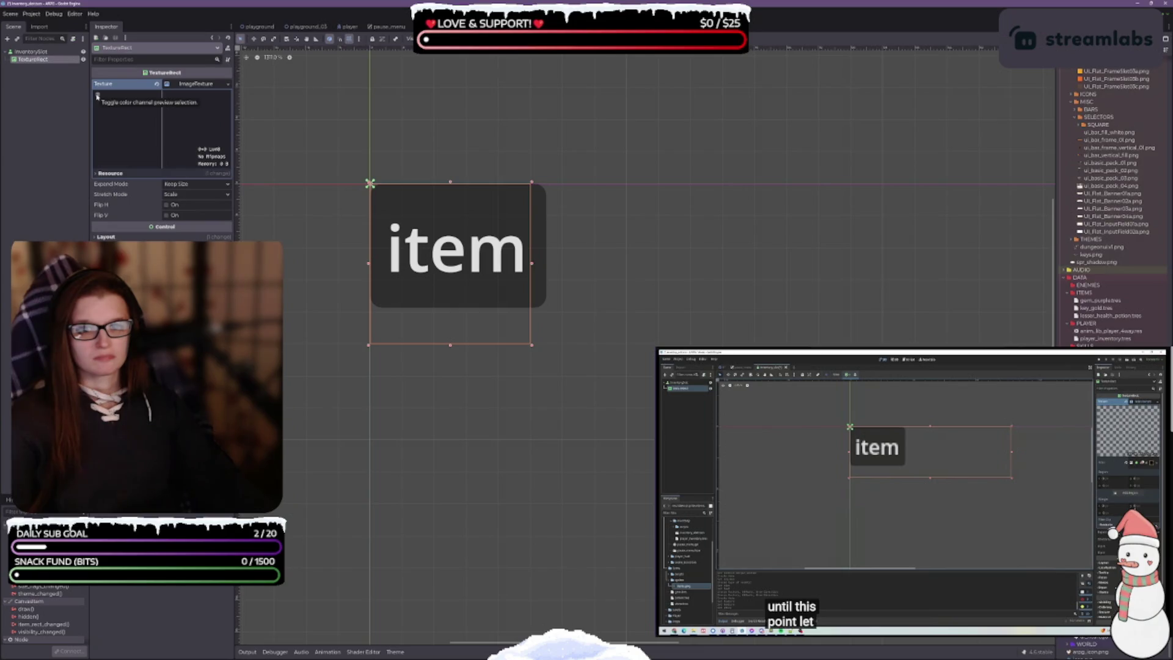
pyautogui.click(102, 173)
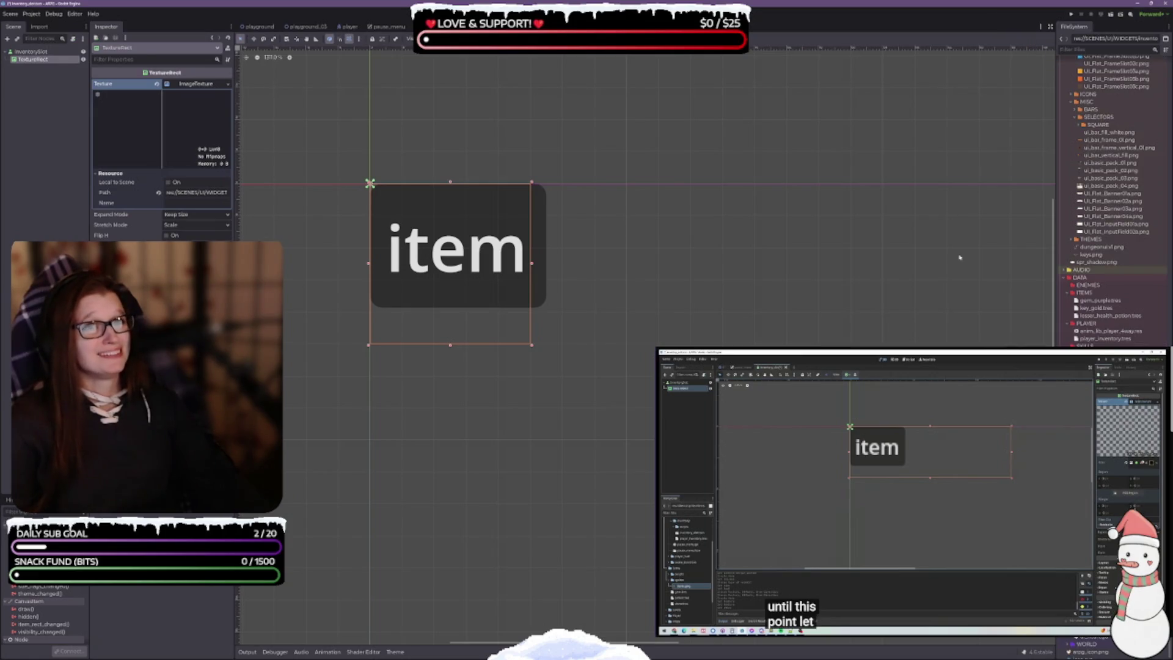
pyautogui.click(948, 496)
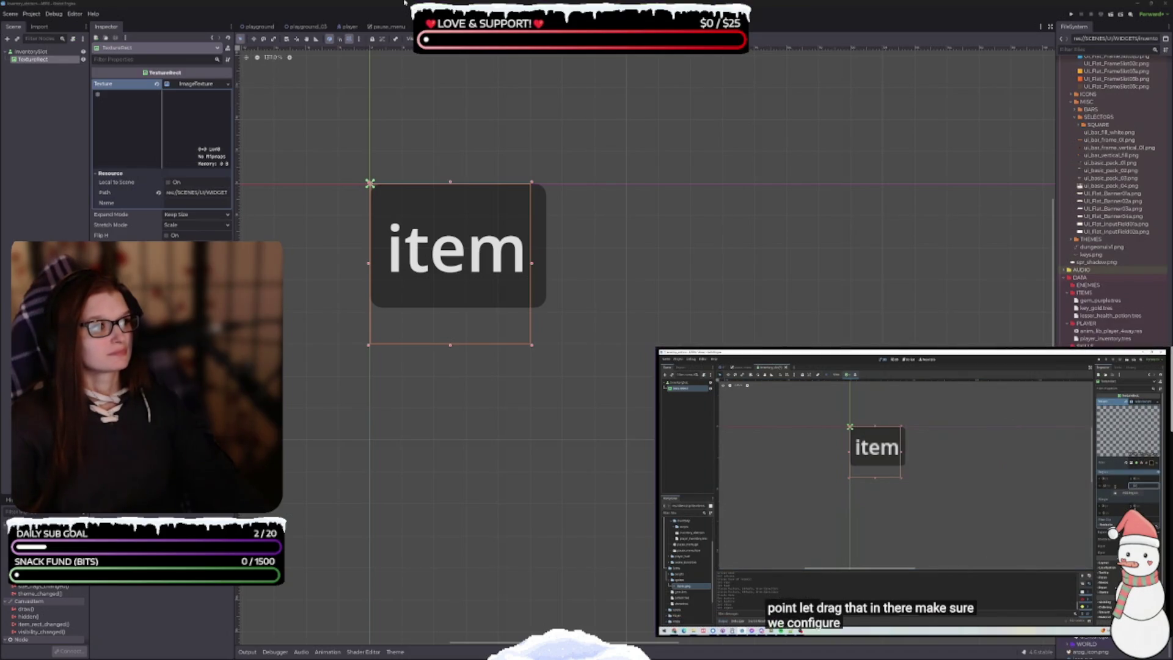
# Assign gem_01j.png from the FileSystem as the TextureRect's Texture so the purple gem appears
pyautogui.scroll(10, 1127, 250)
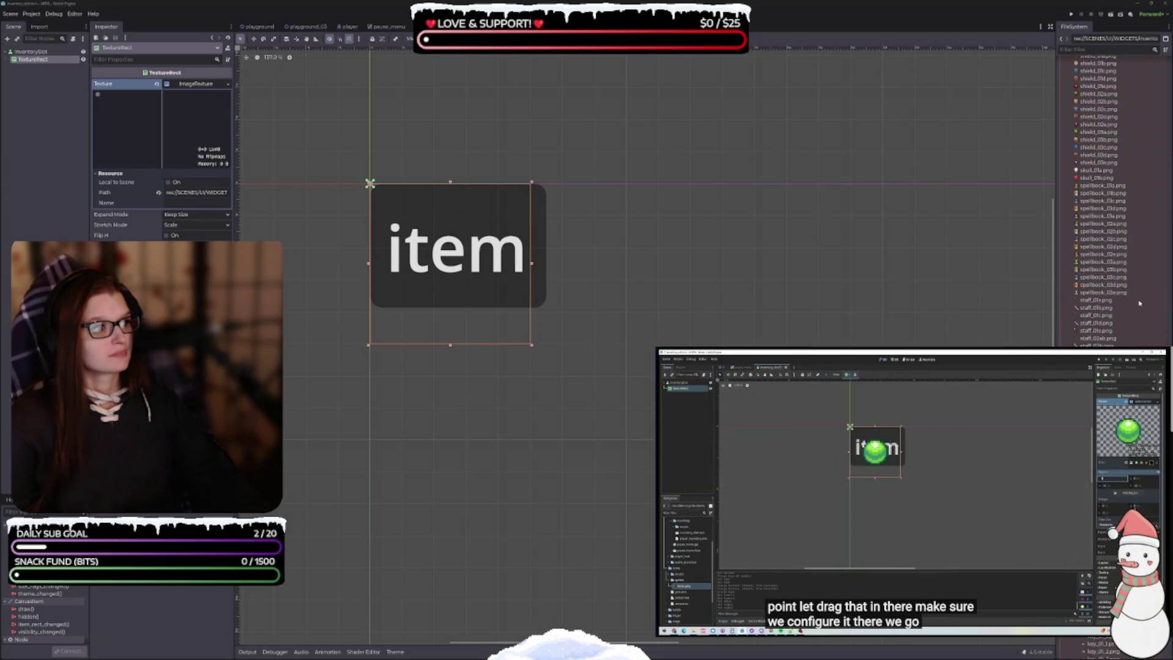
pyautogui.scroll(-10, 1128, 250)
pyautogui.click(890, 466)
pyautogui.scroll(10, 1090, 336)
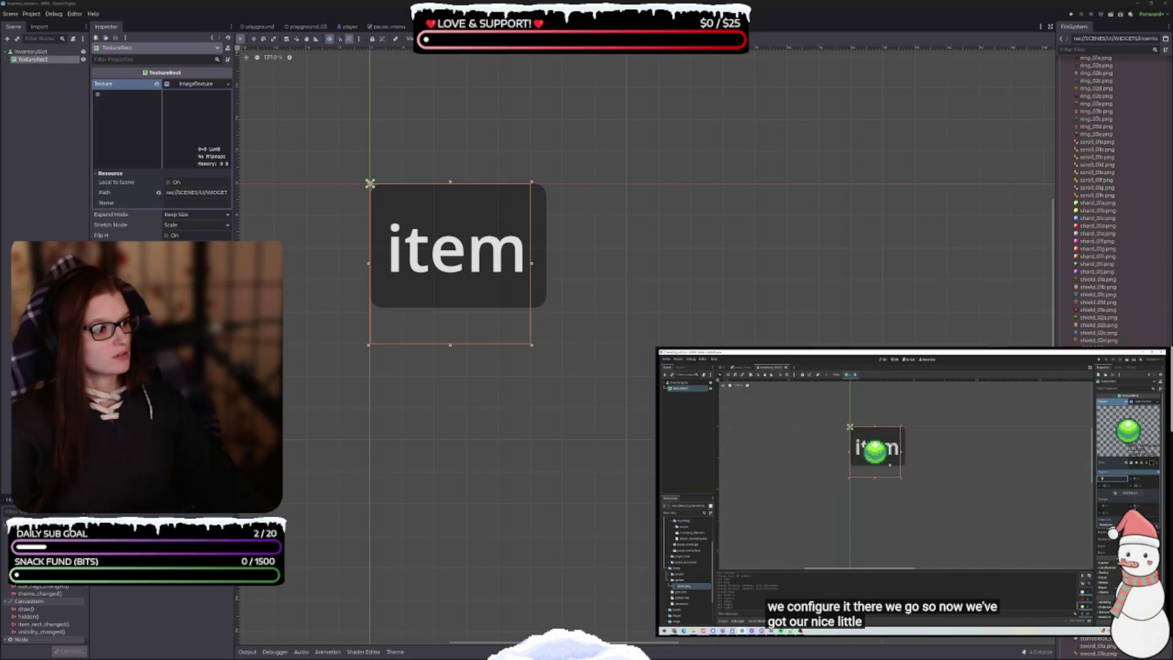
pyautogui.scroll(10, 1118, 262)
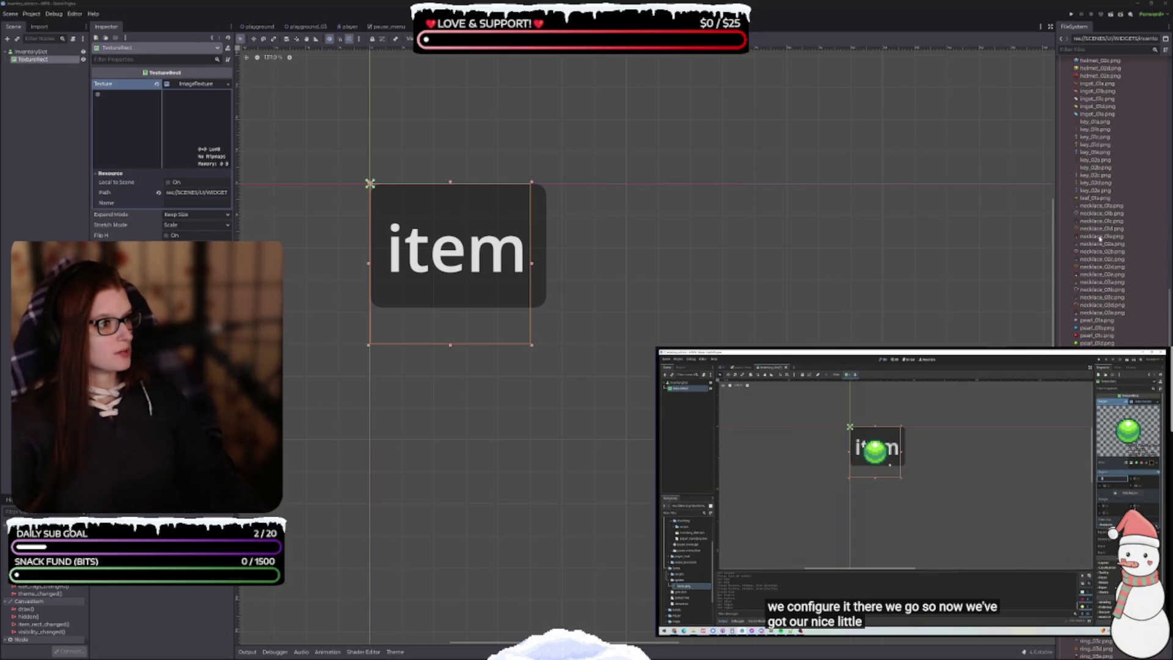
pyautogui.moveTo(1096, 196); pyautogui.dragTo(821, 177)
pyautogui.moveTo(897, 178)
pyautogui.mouseDown()
pyautogui.moveTo(152, 116)
pyautogui.moveTo(200, 147)
pyautogui.moveTo(203, 188)
pyautogui.moveTo(197, 89)
pyautogui.mouseUp()
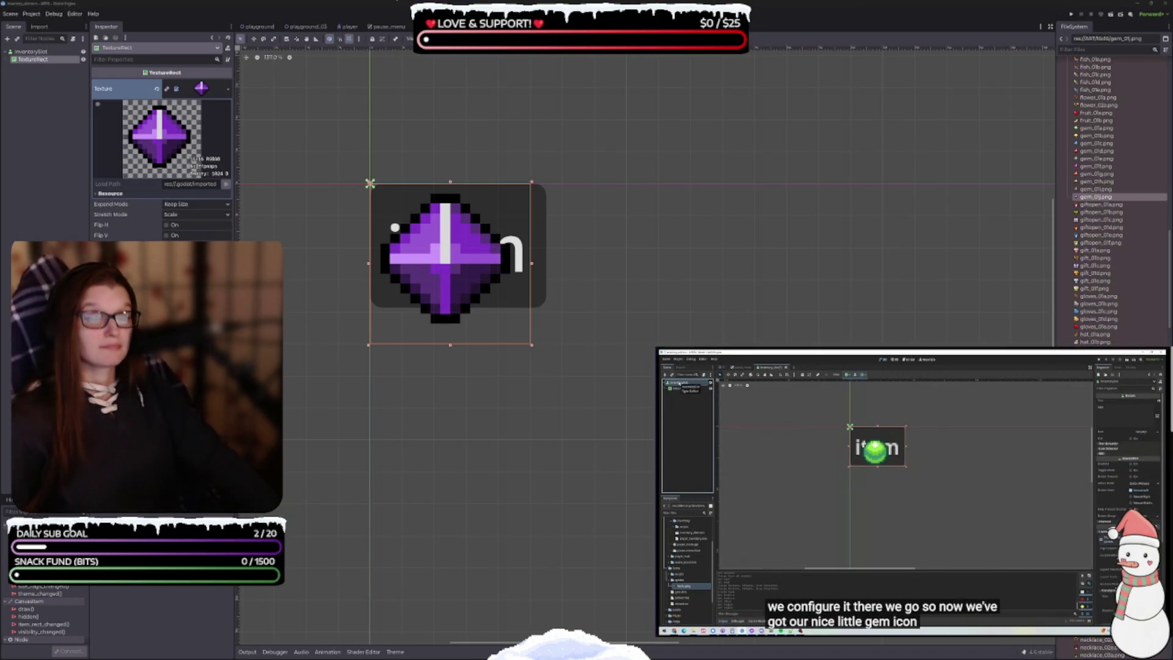
pyautogui.moveTo(801, 528)
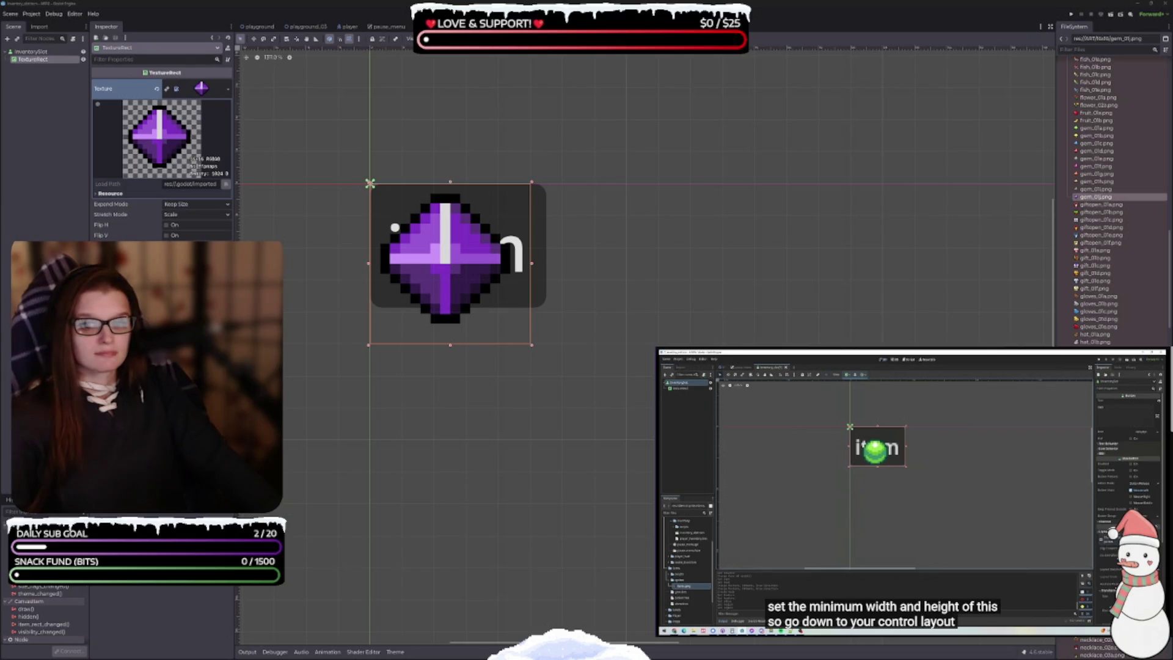
# Set the InventorySlot button's Custom Minimum Size to 16×16 and save the scene
pyautogui.press('space')
pyautogui.click(30, 51)
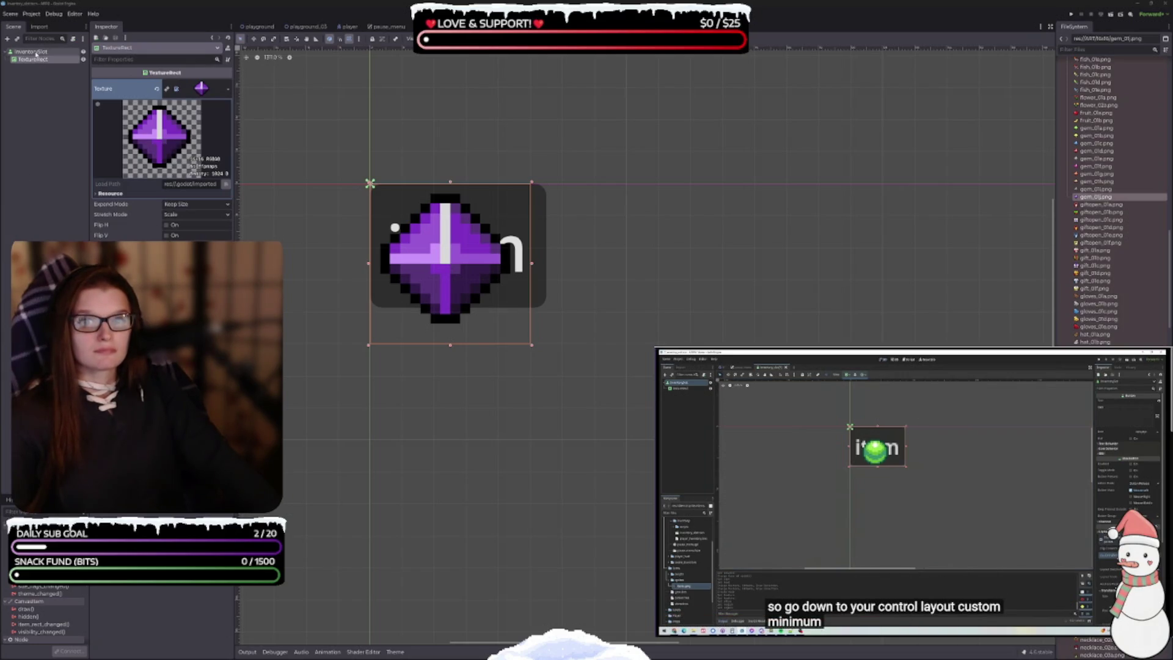
pyautogui.scroll(-5, 160, 152)
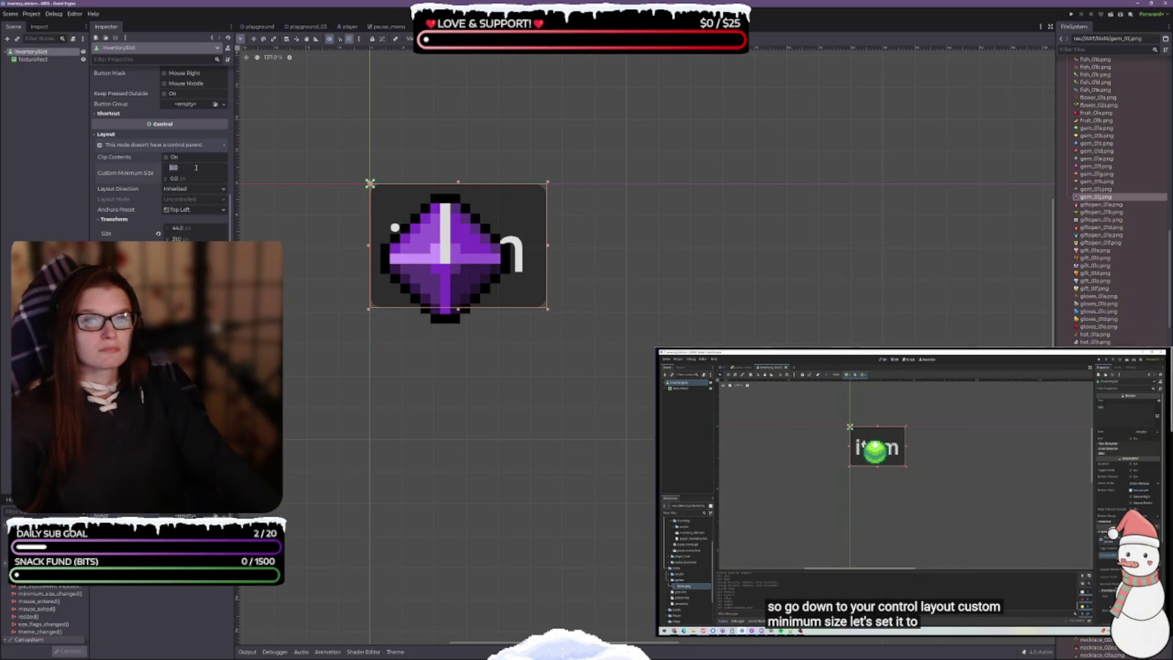
pyautogui.click(198, 165)
pyautogui.write('16')
pyautogui.press('Tab')
pyautogui.write('16')
pyautogui.press('Tab')
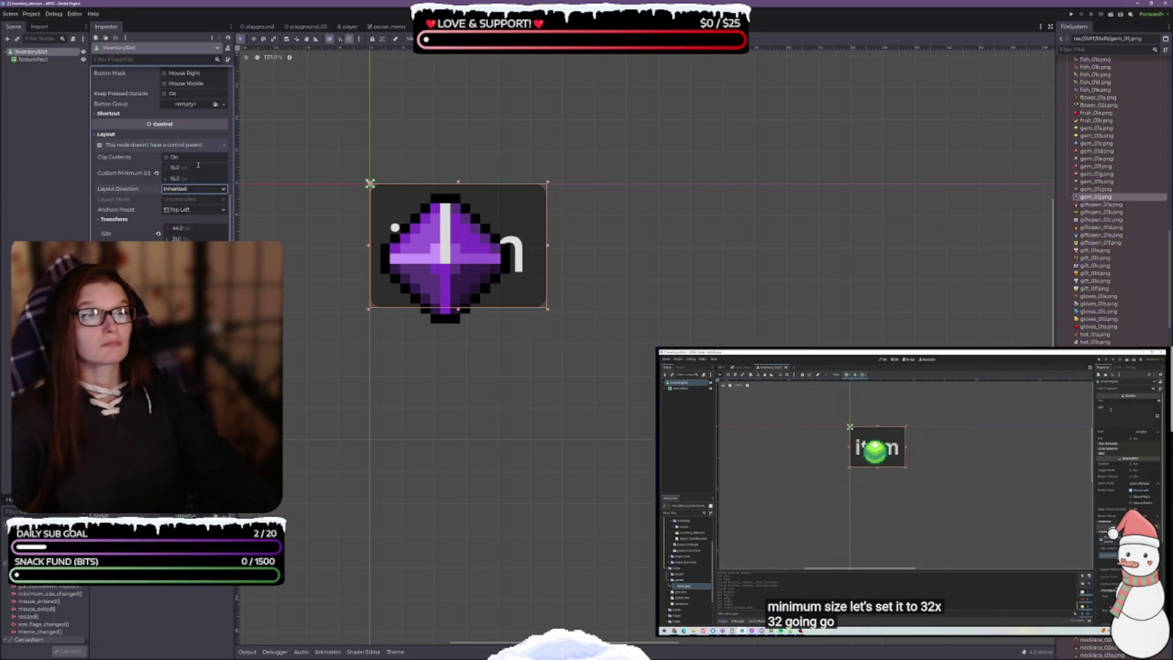
pyautogui.hotkey('ctrl', 's')
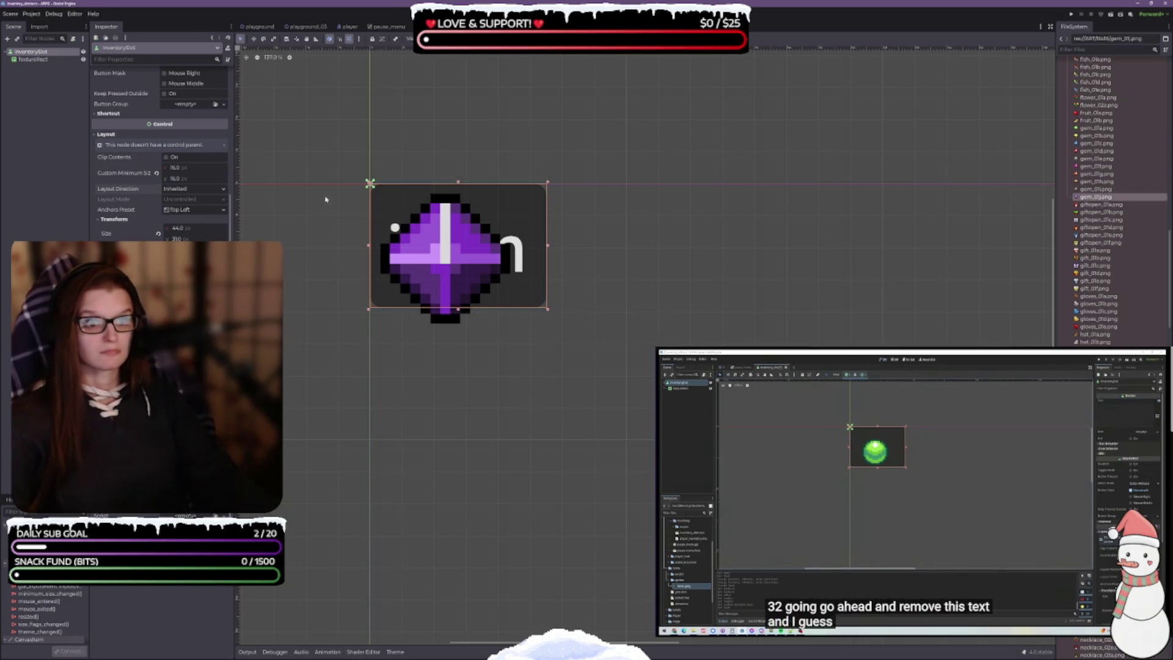
# Delete the button's 'item' text so only the gem shows
pyautogui.scroll(5, 99, 76)
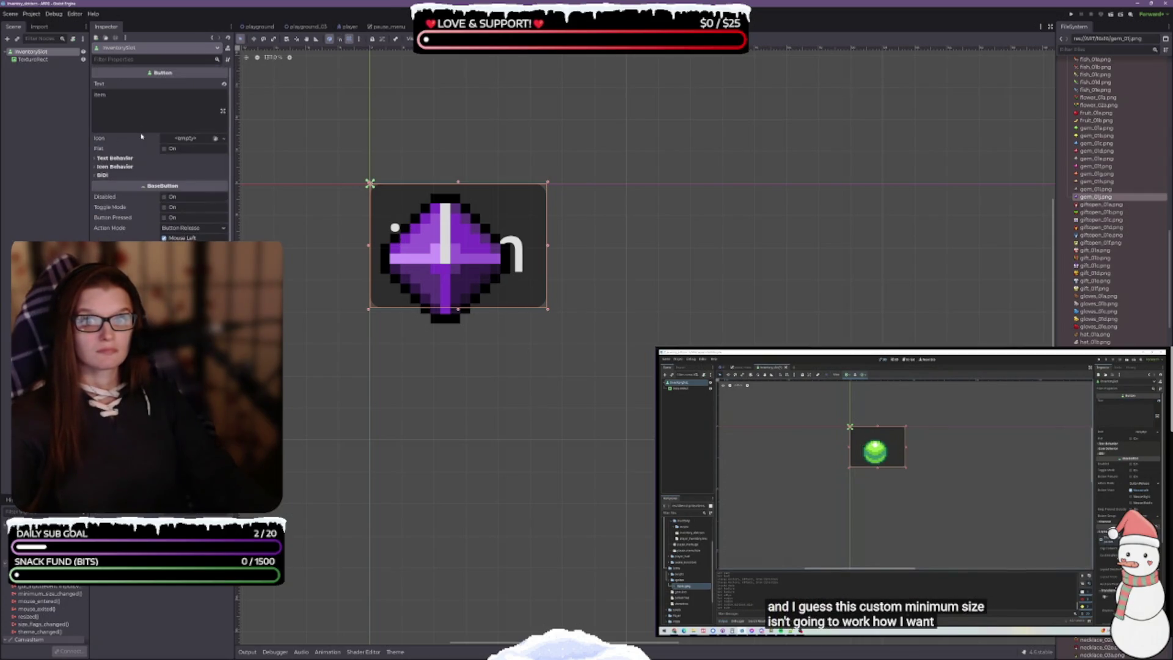
pyautogui.press('BackSpace')
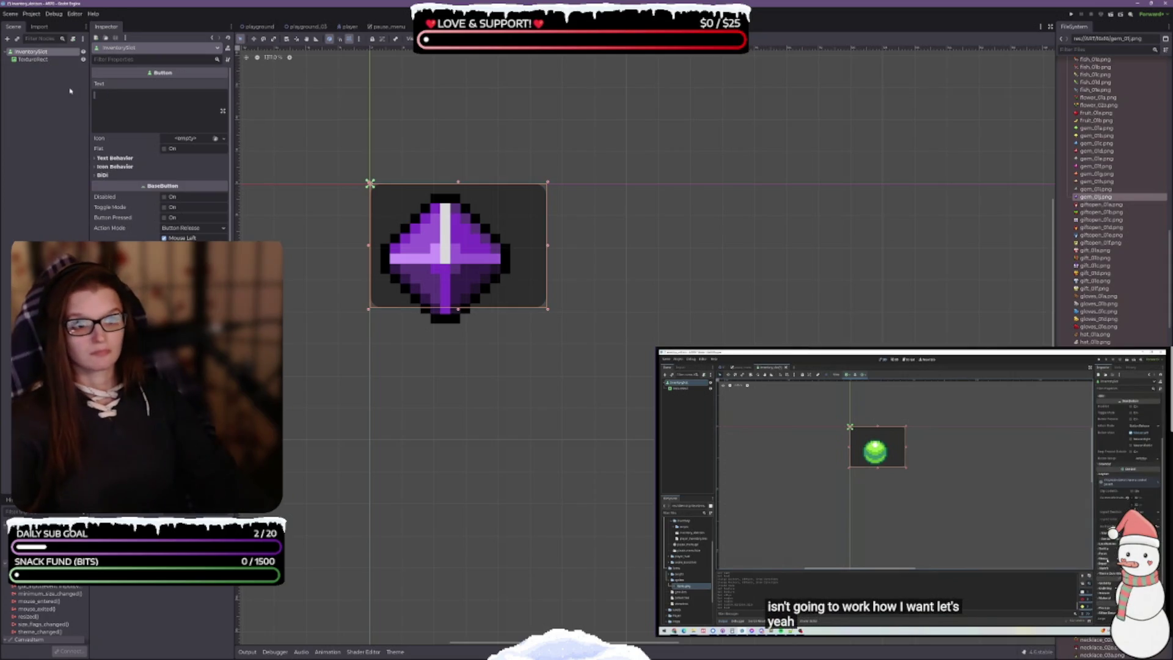
pyautogui.scroll(-5, 160, 153)
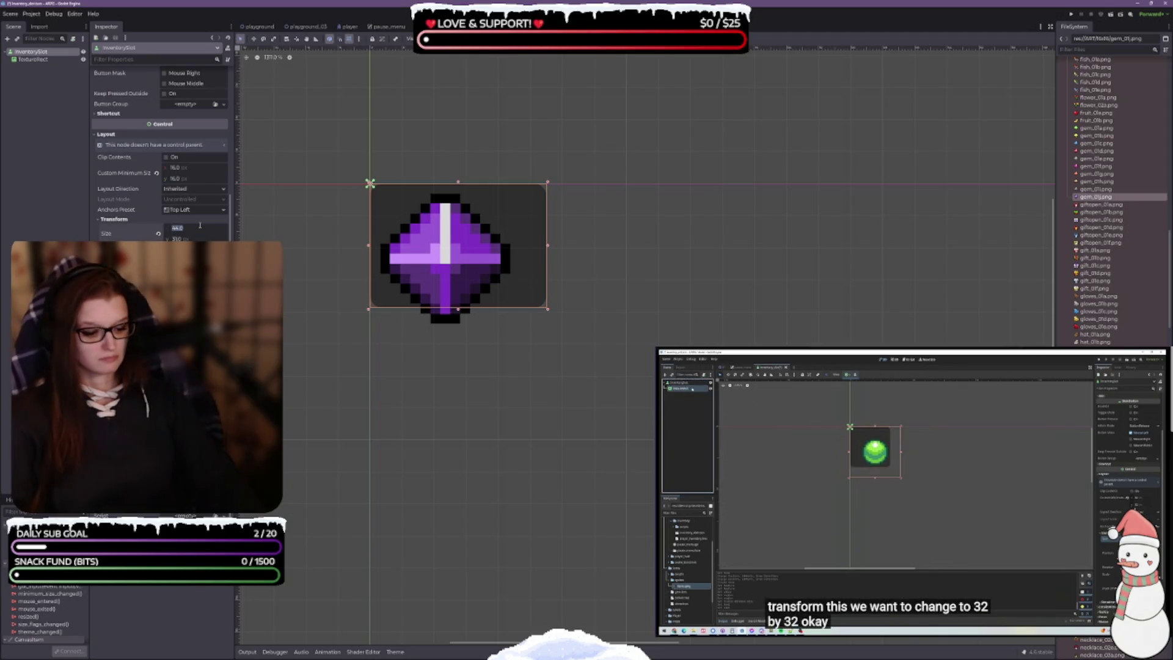
# Set InventorySlot's size to 16×16, revert its minimum size, and expand the TextureRect's Texture resource
pyautogui.click(159, 233)
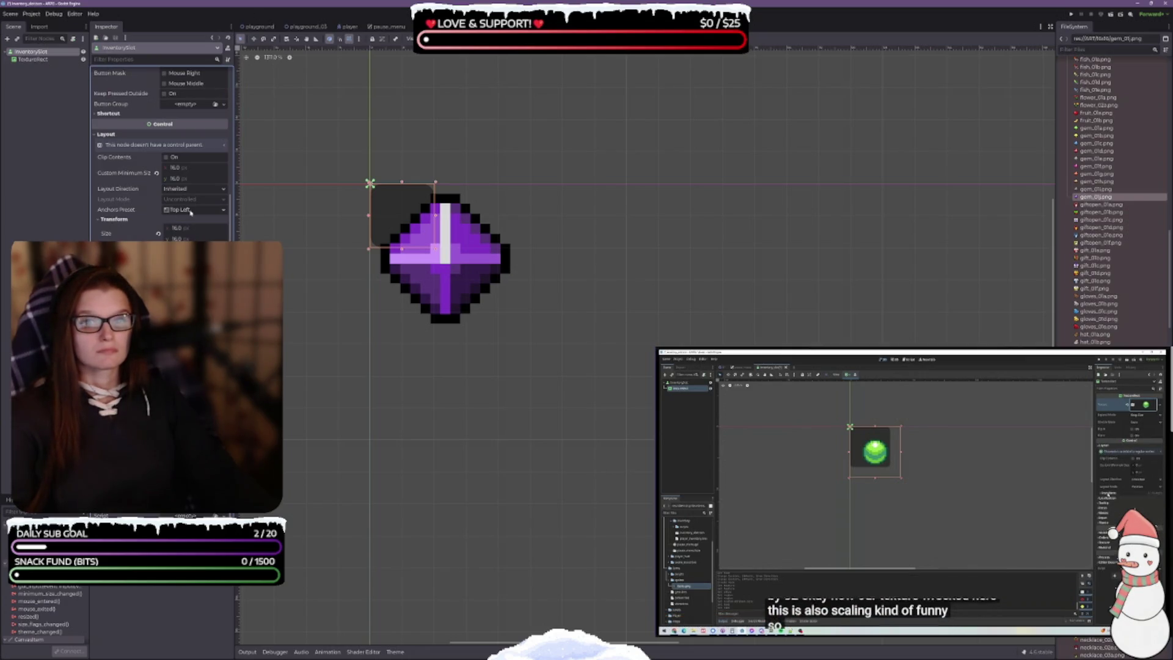
pyautogui.click(157, 174)
pyautogui.click(32, 61)
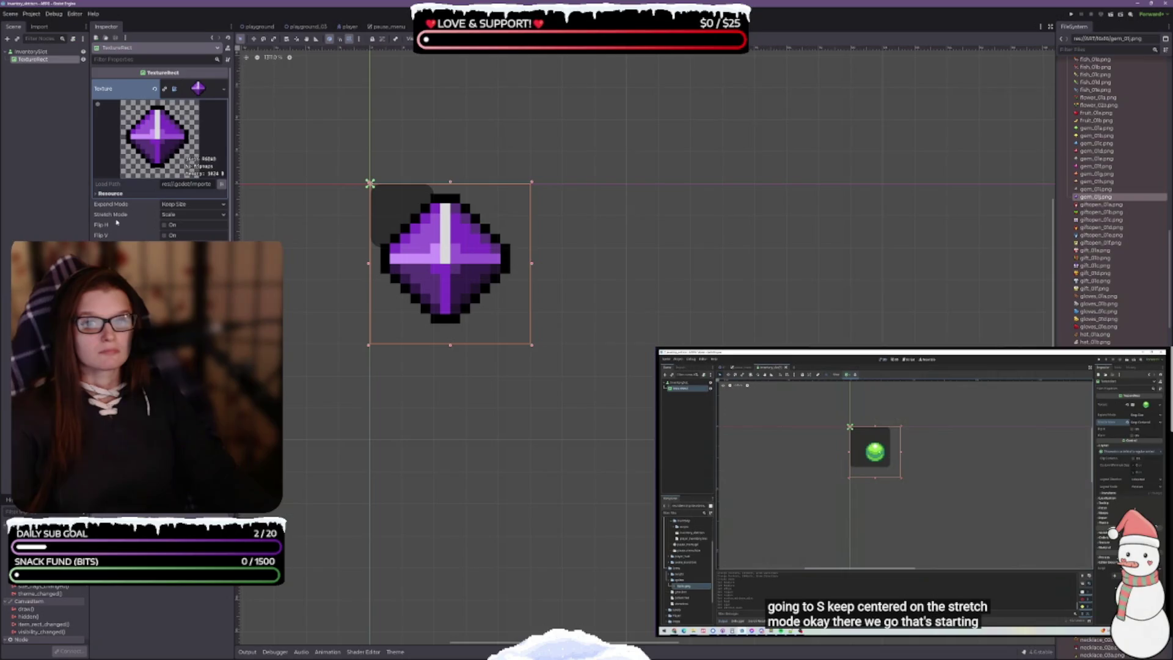
pyautogui.click(96, 193)
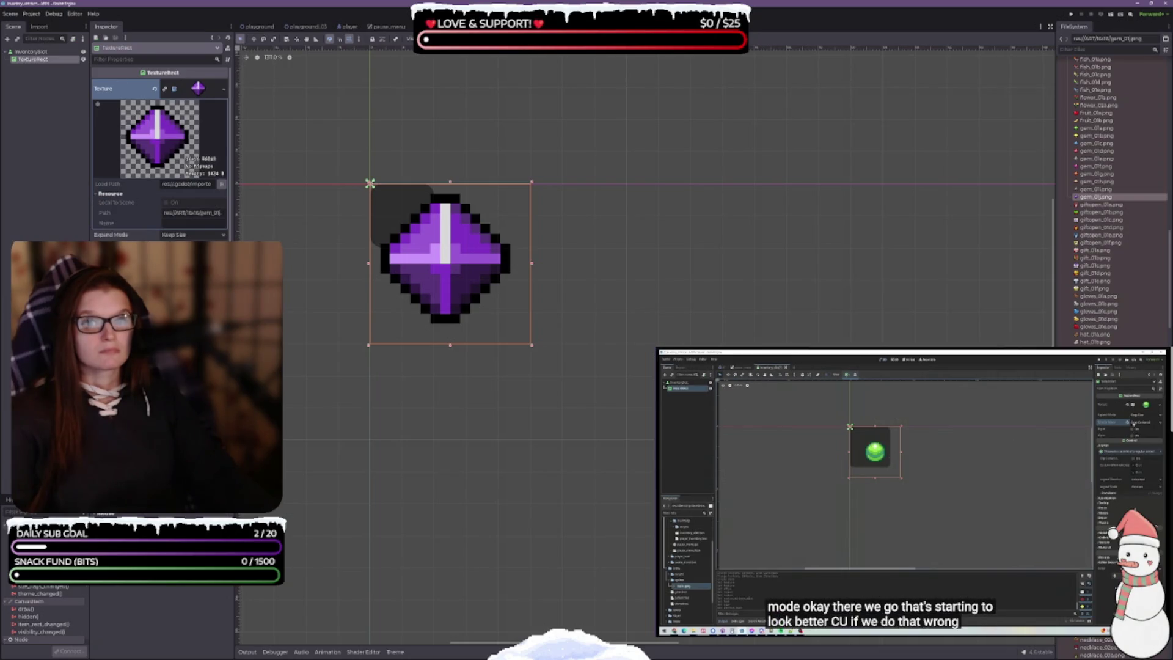
pyautogui.click(920, 480)
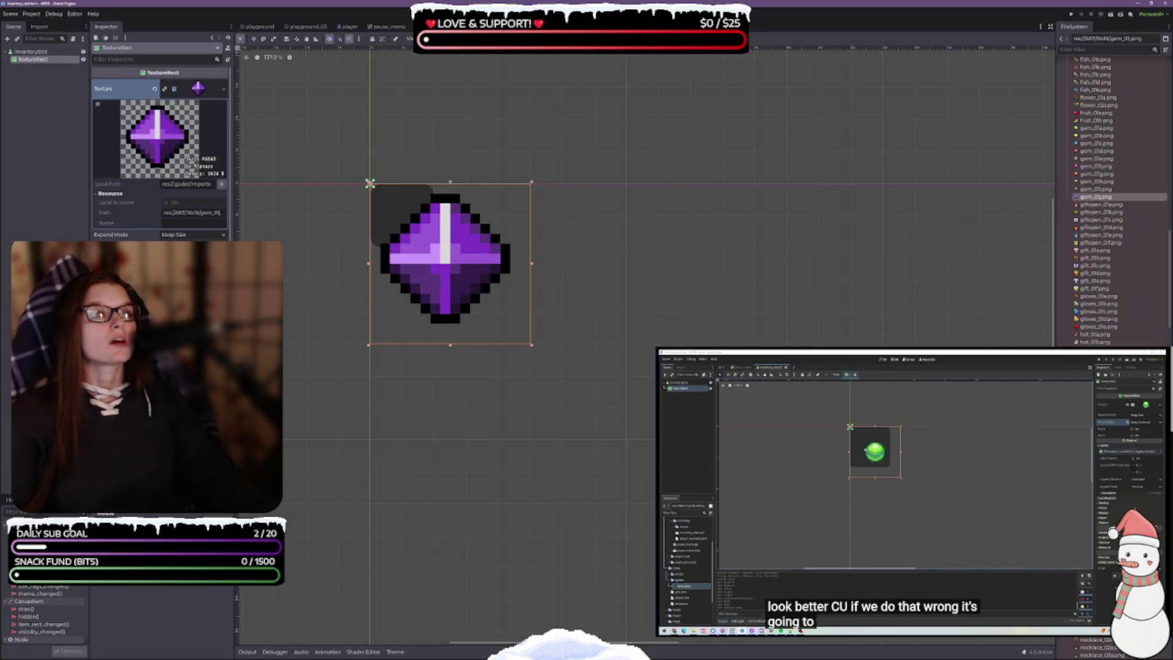
# Set the TextureRect Stretch Mode to Keep Centered, save, and shrink its box to fit the gem
pyautogui.click(195, 250)
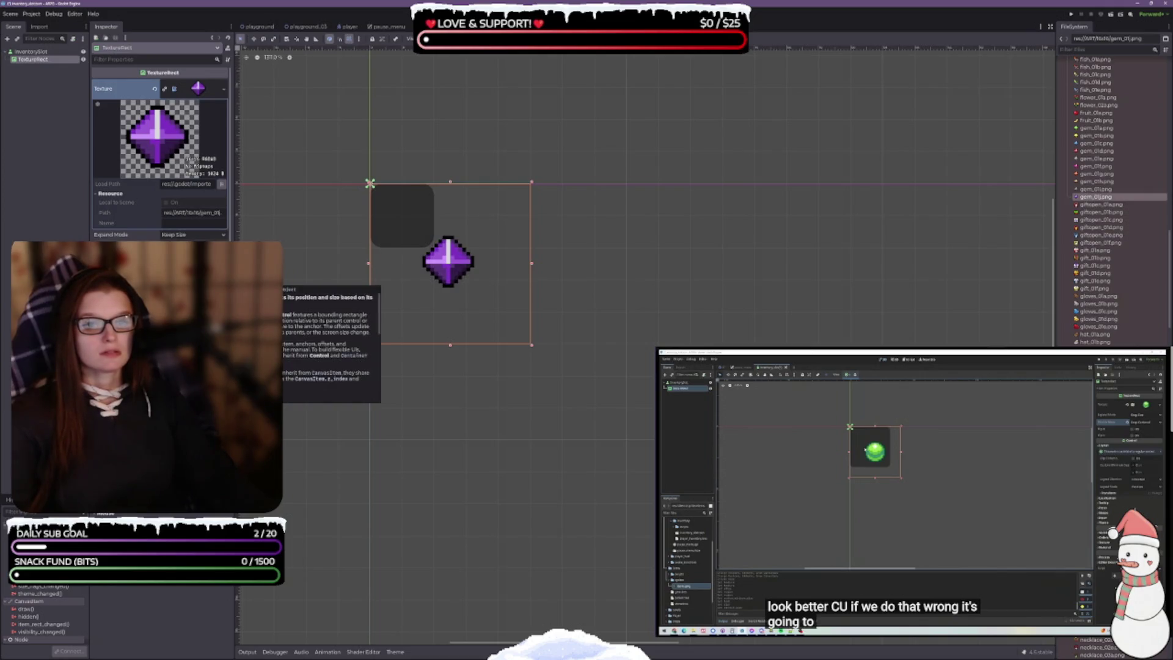
pyautogui.hotkey('ctrl', 's')
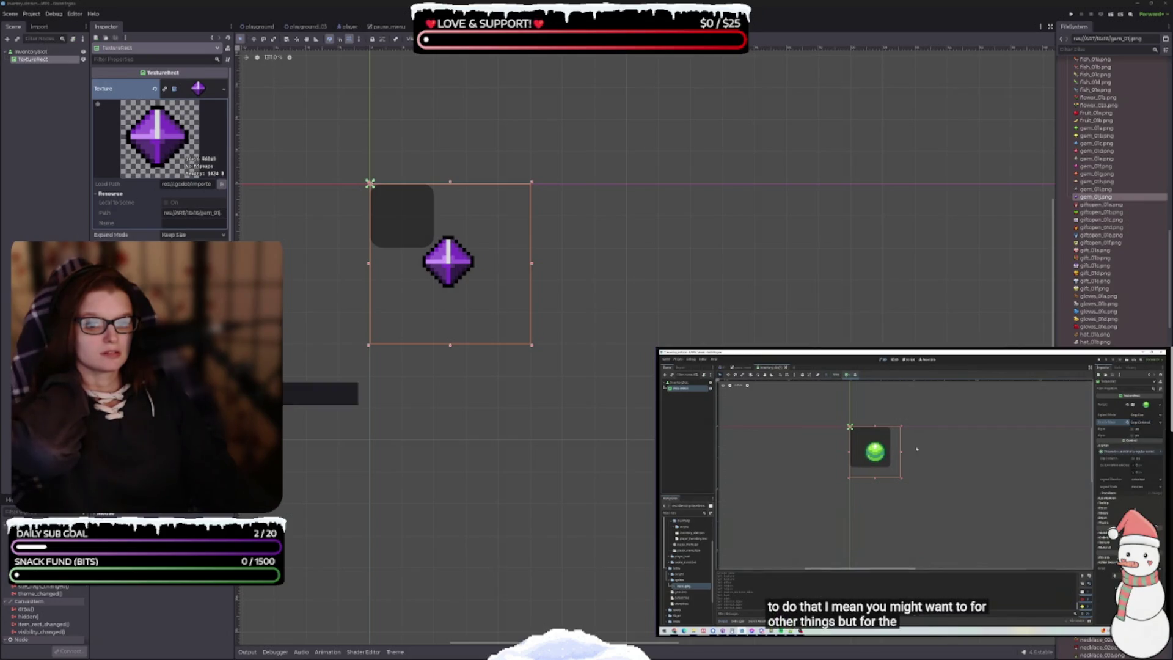
pyautogui.click(217, 371)
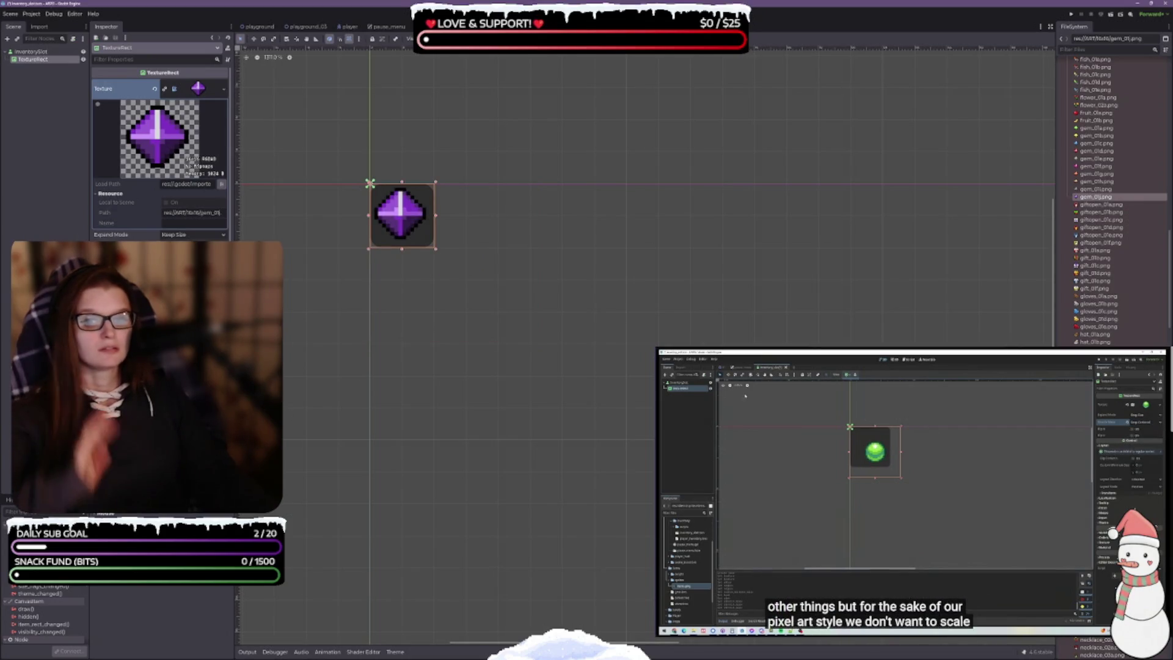
# Give the InventorySlot button a Custom Minimum Size of 16×16
pyautogui.click(32, 53)
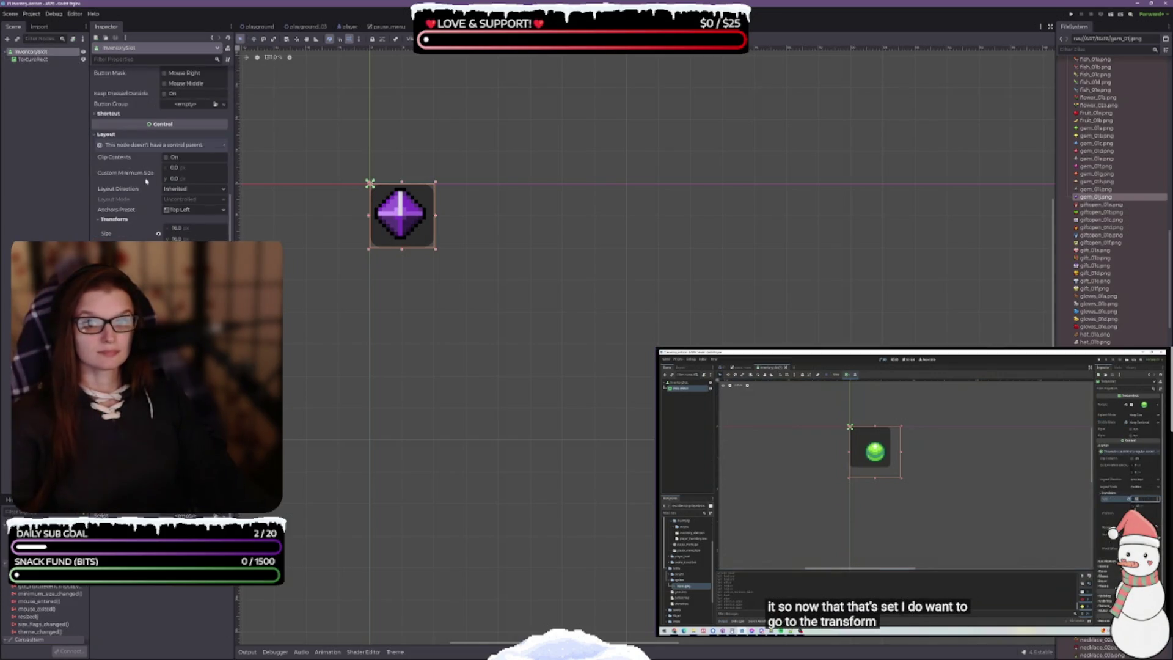
pyautogui.click(184, 168)
pyautogui.write('16')
pyautogui.press('Tab')
pyautogui.write('16')
pyautogui.press('Tab')
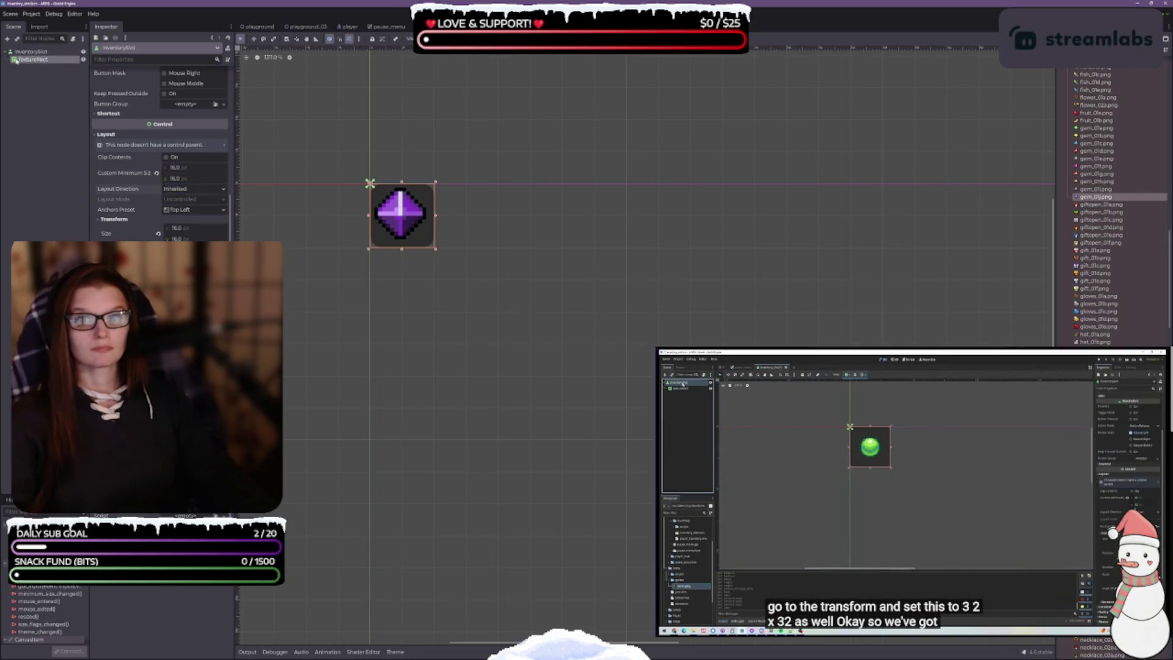
pyautogui.click(33, 59)
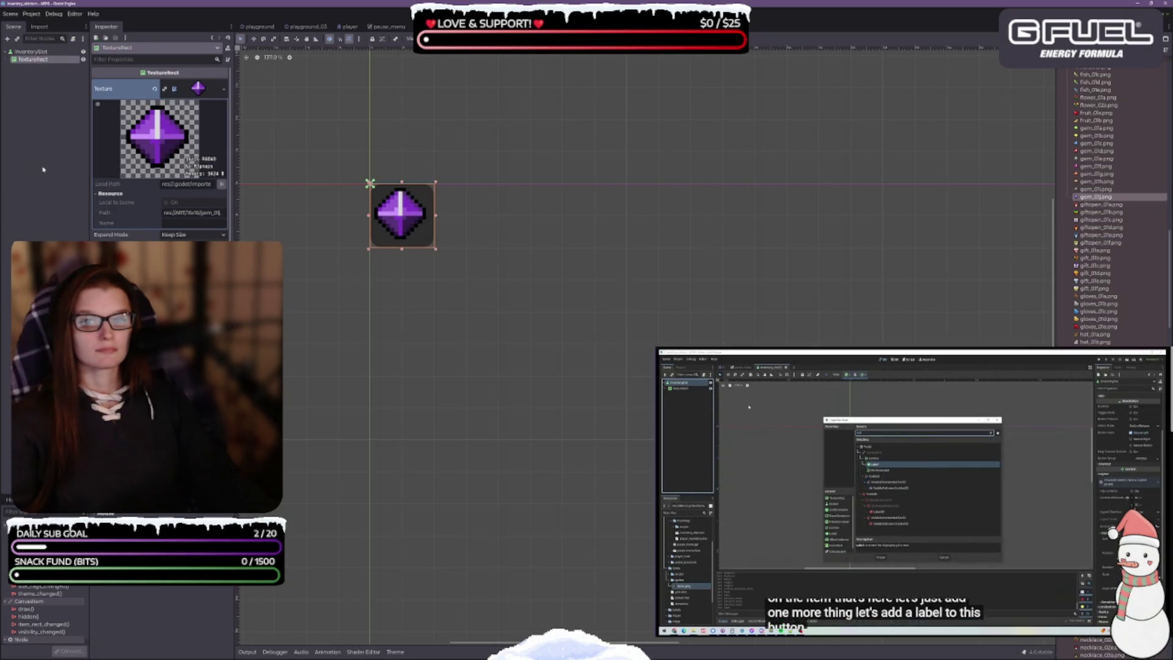
pyautogui.click(30, 52)
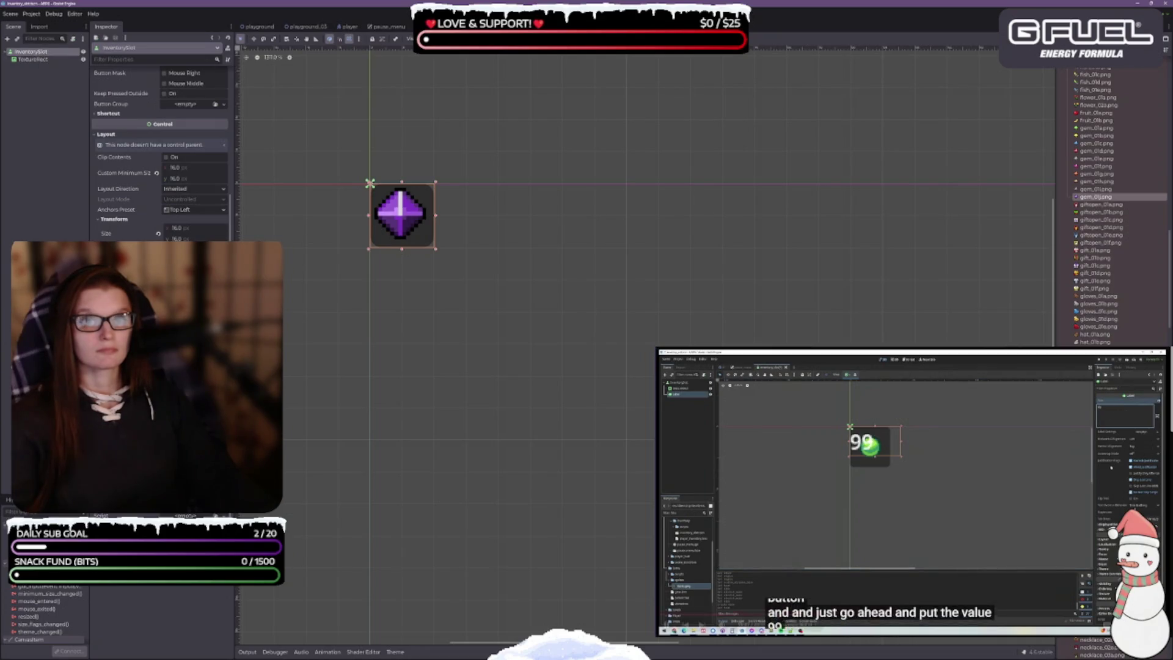
# Add a Label node as a child of InventorySlot and set its Text to '99'
pyautogui.click(858, 507)
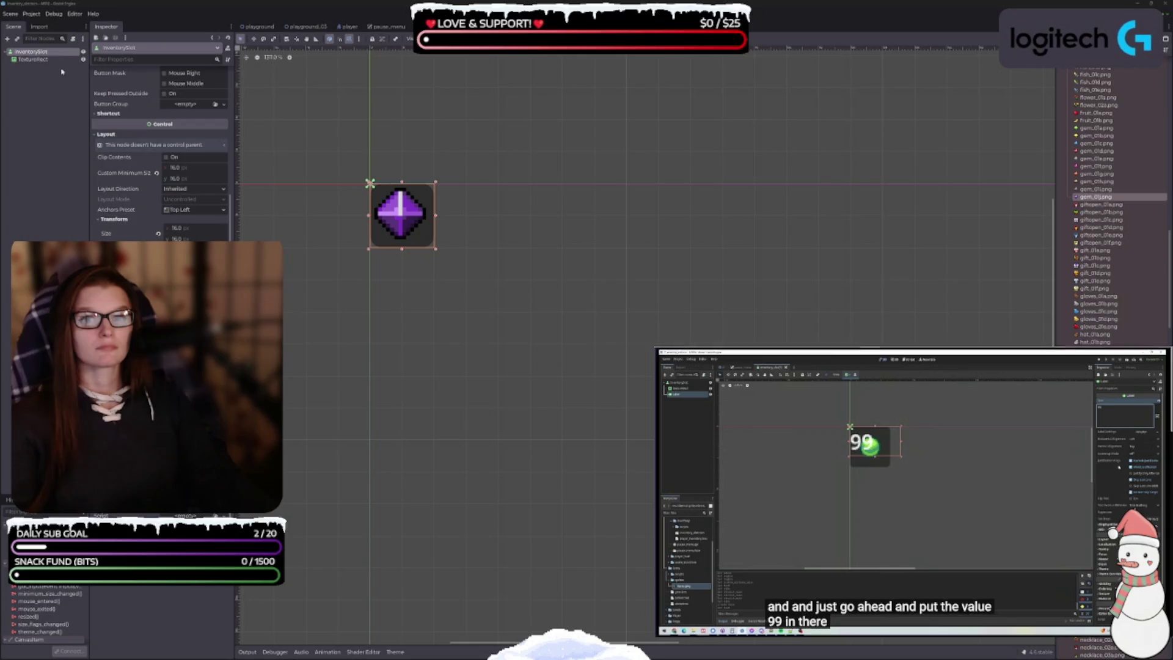
pyautogui.rightClick(28, 54)
pyautogui.click(44, 60)
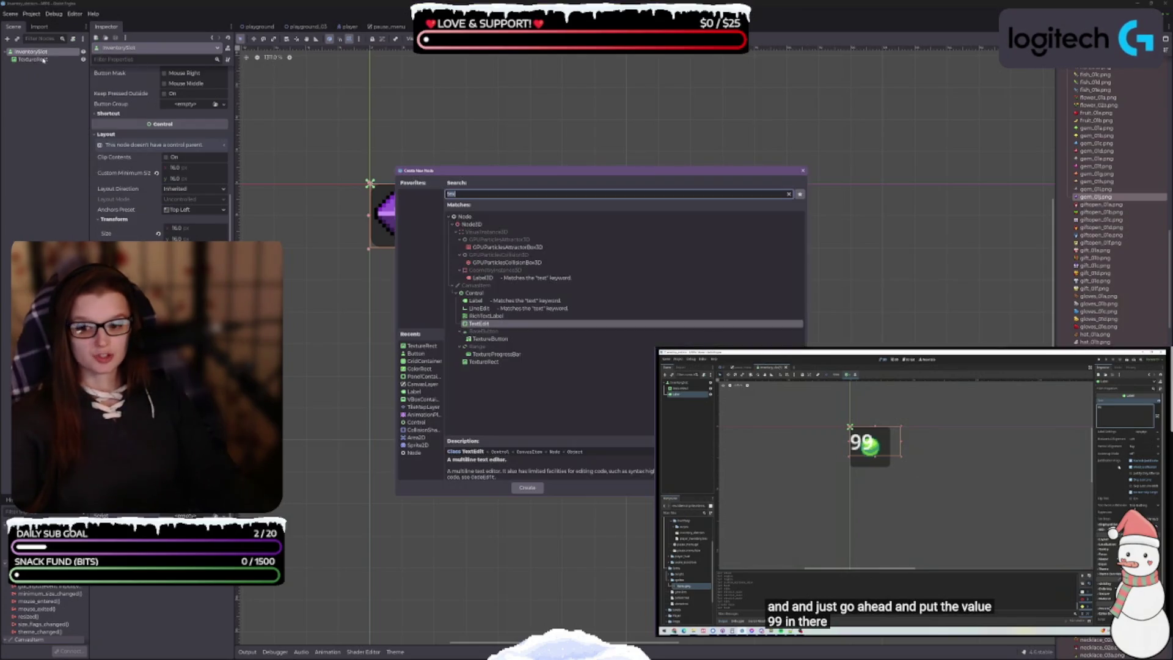
pyautogui.write('label')
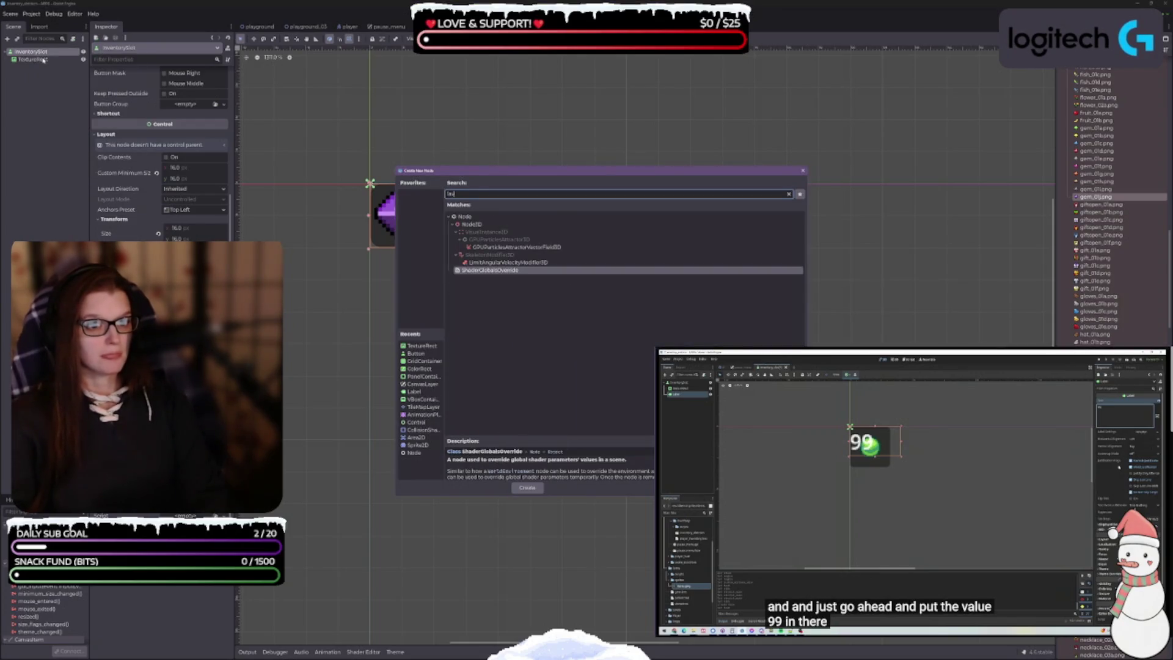
pyautogui.press('Return')
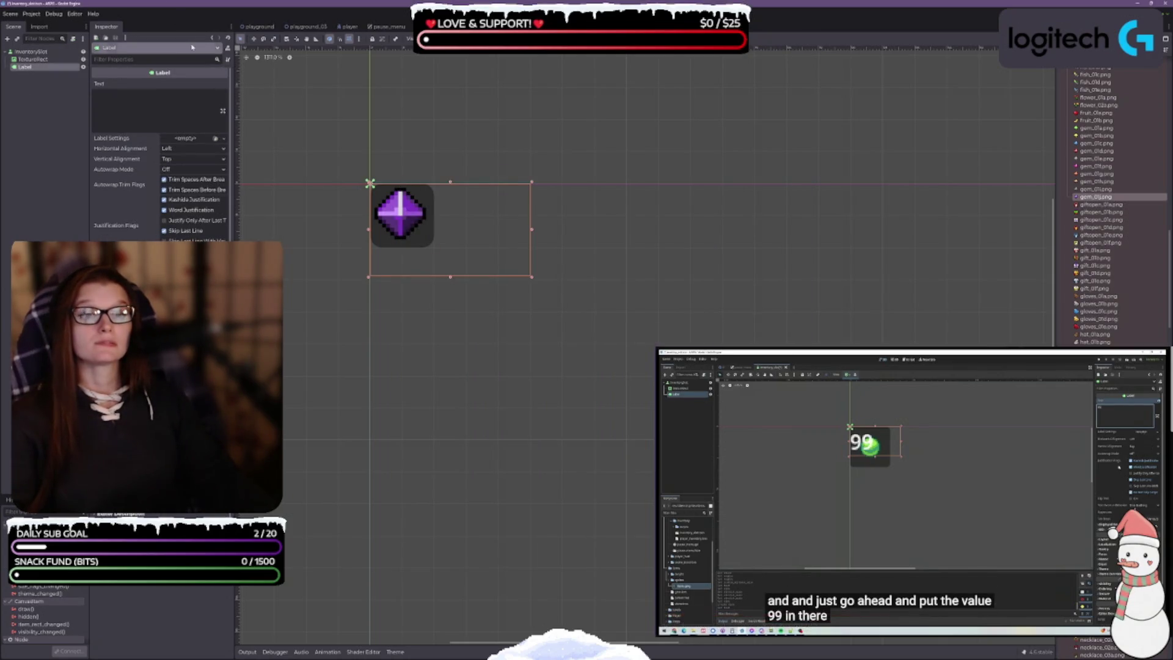
pyautogui.click(129, 99)
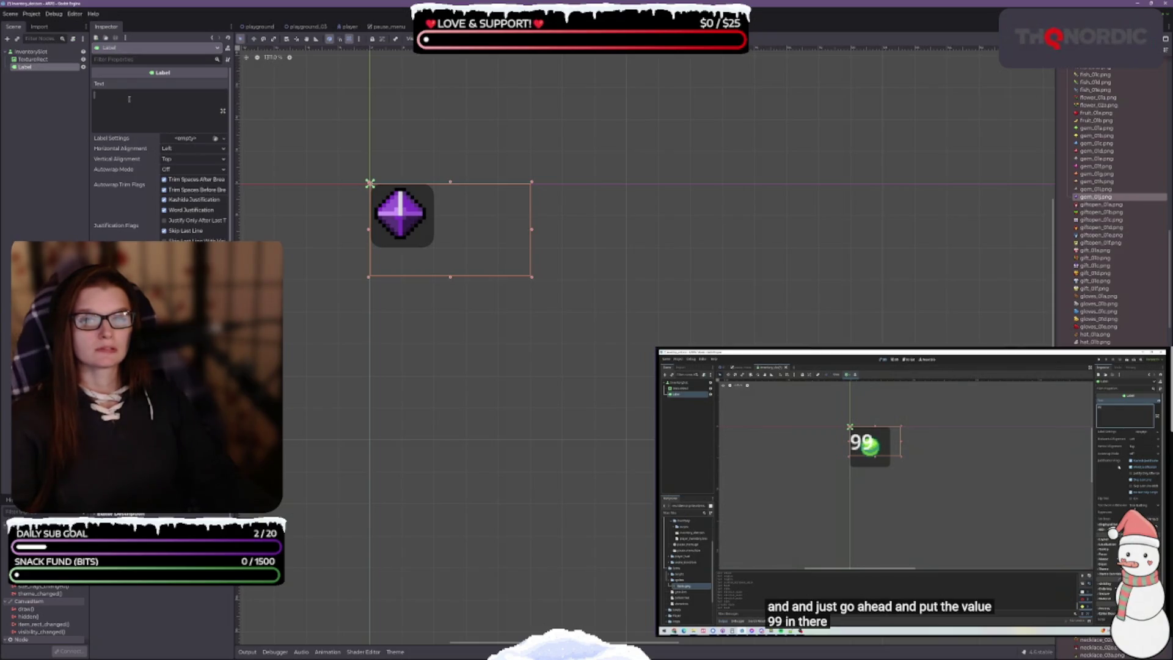
pyautogui.write('99')
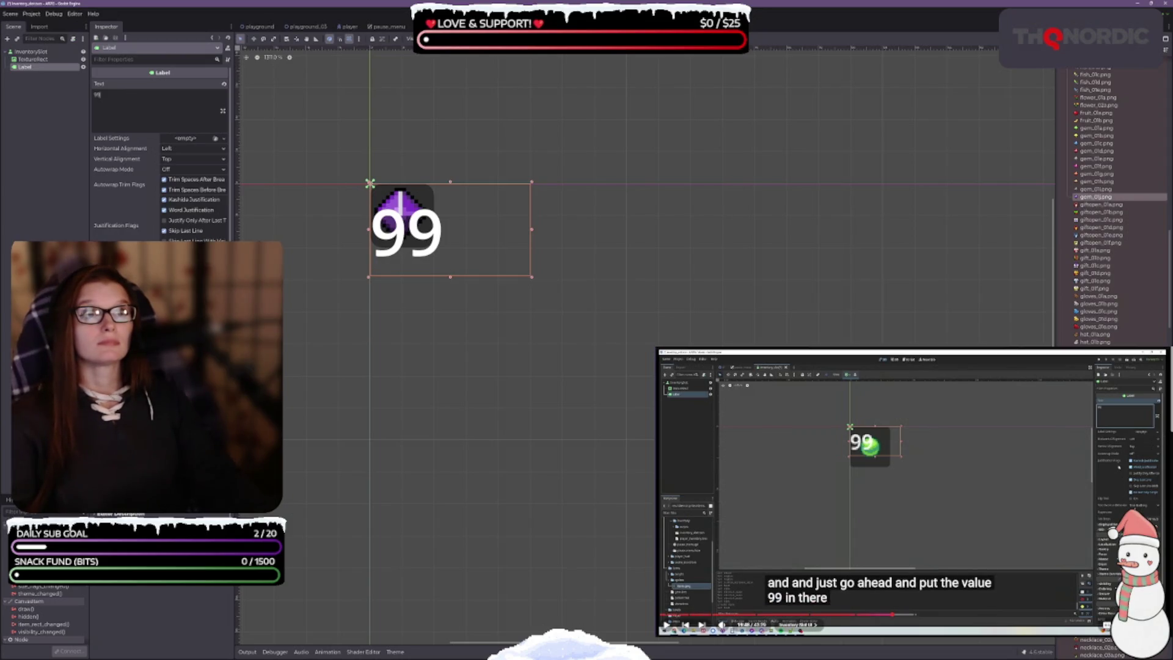
# Lower the '99' label's Font Size theme override
pyautogui.click(908, 476)
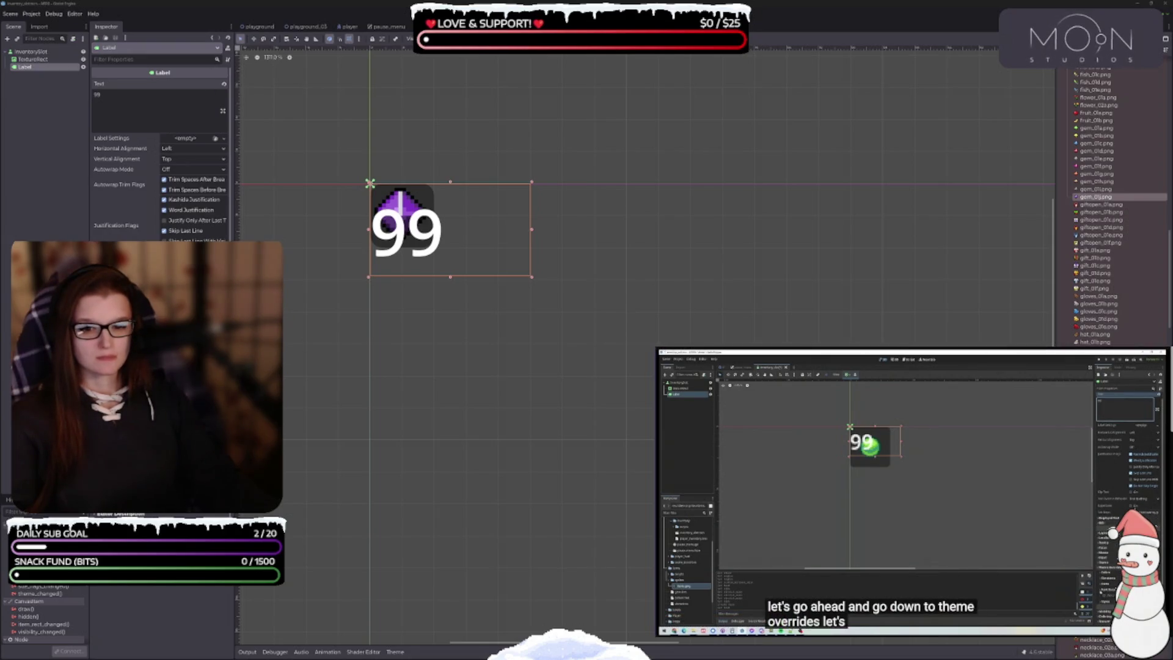
pyautogui.hotkey('alt', 'Tab')
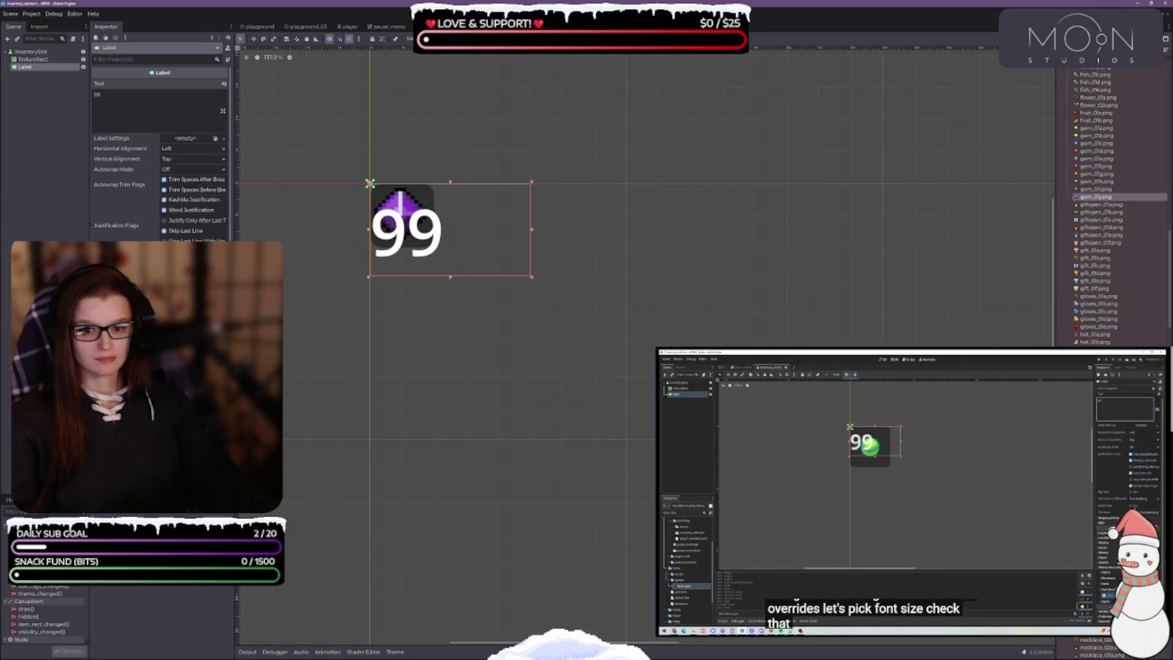
pyautogui.press('Down')
pyautogui.press('Down')
pyautogui.press('Down')
pyautogui.press('Down')
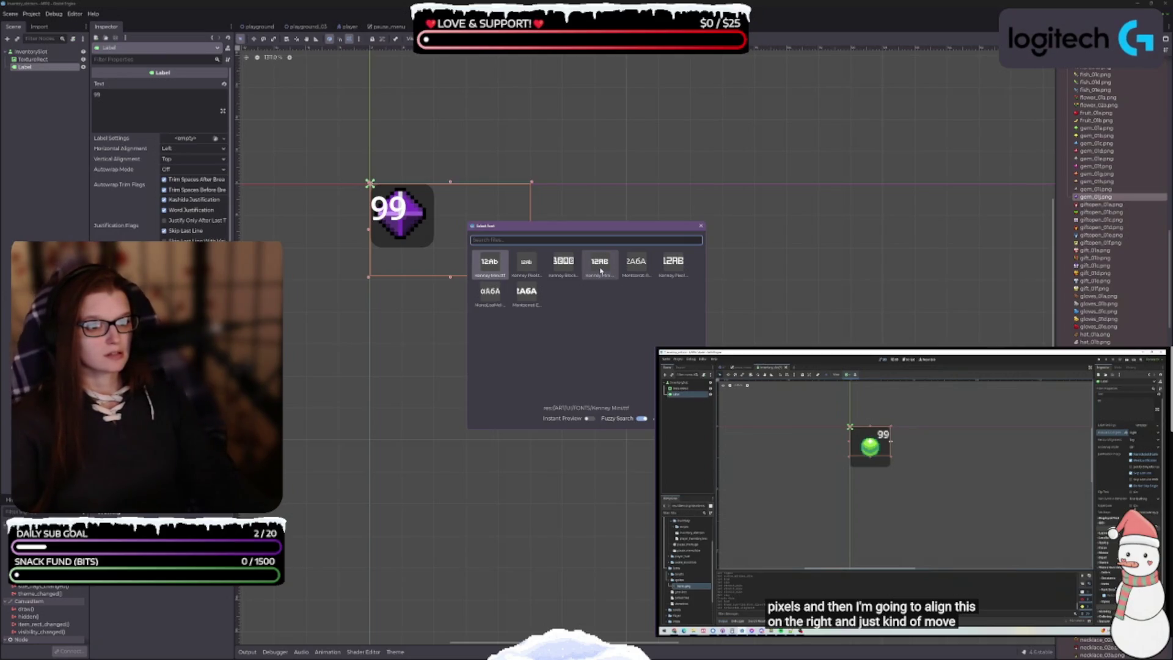
# Apply the fourth pixel font to the '99' label and set its Horizontal Alignment to Right
pyautogui.doubleClick(599, 270)
pyautogui.click(598, 270)
pyautogui.click(24, 67)
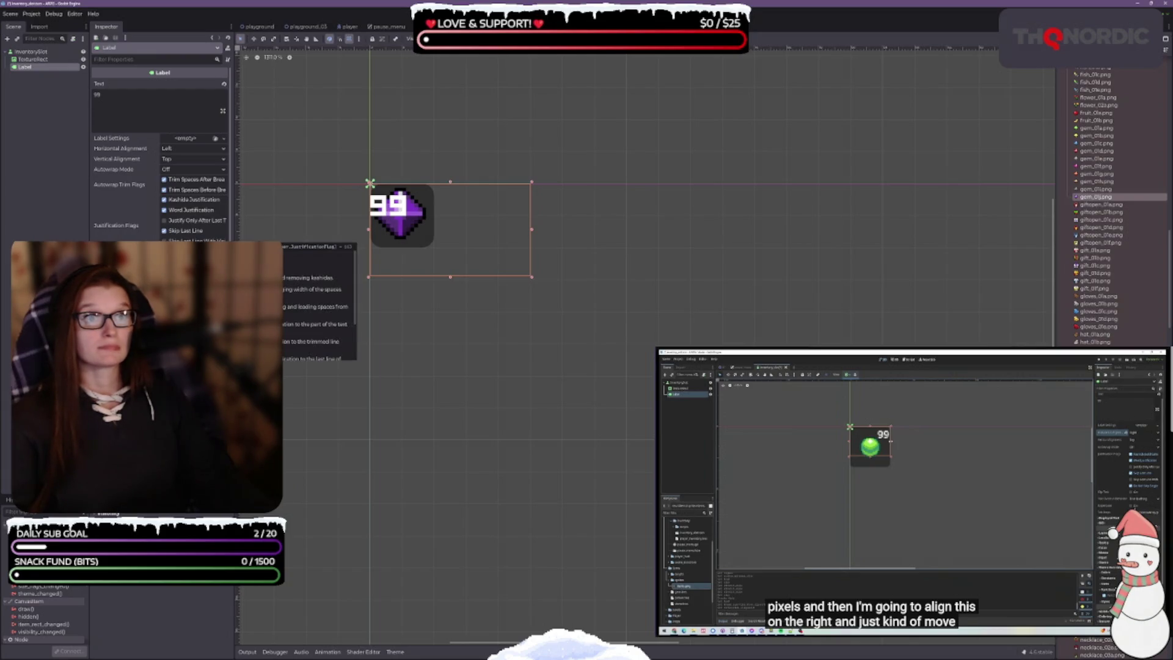
pyautogui.press('space')
pyautogui.click(183, 148)
pyautogui.click(172, 176)
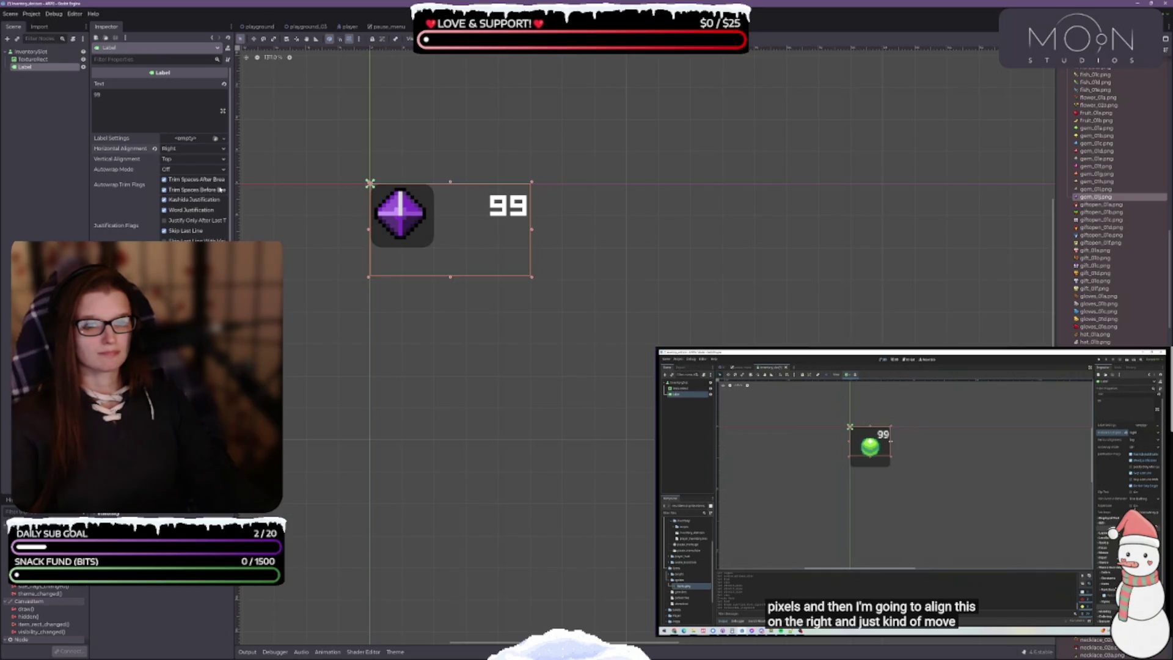
pyautogui.click(32, 53)
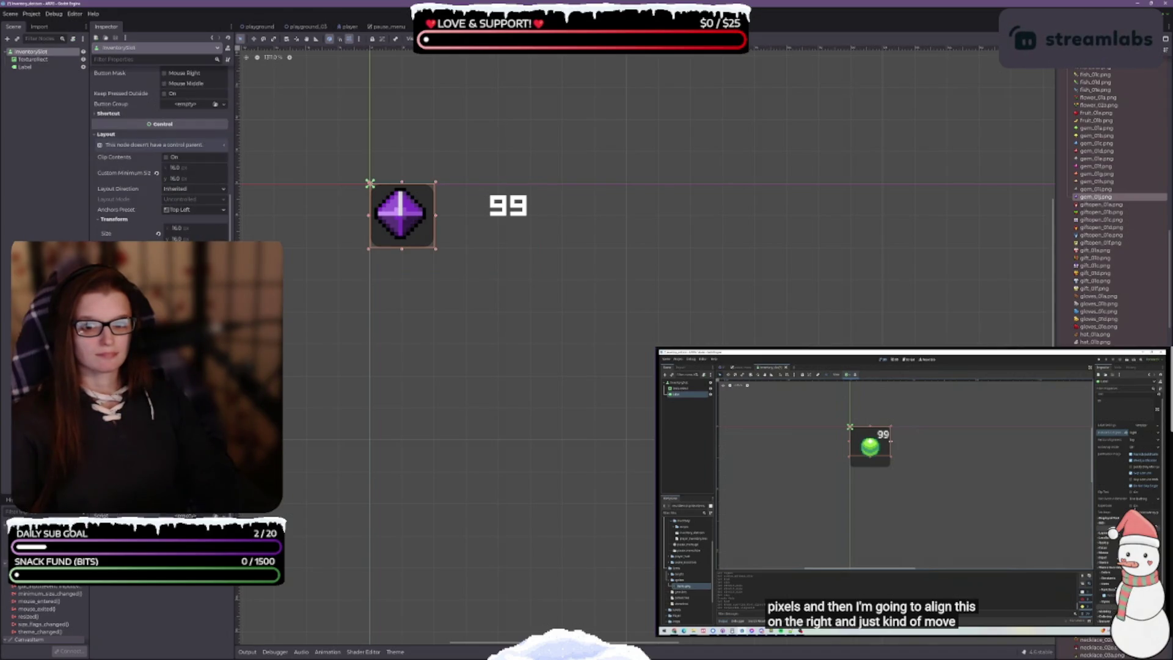
pyautogui.scroll(5, 160, 153)
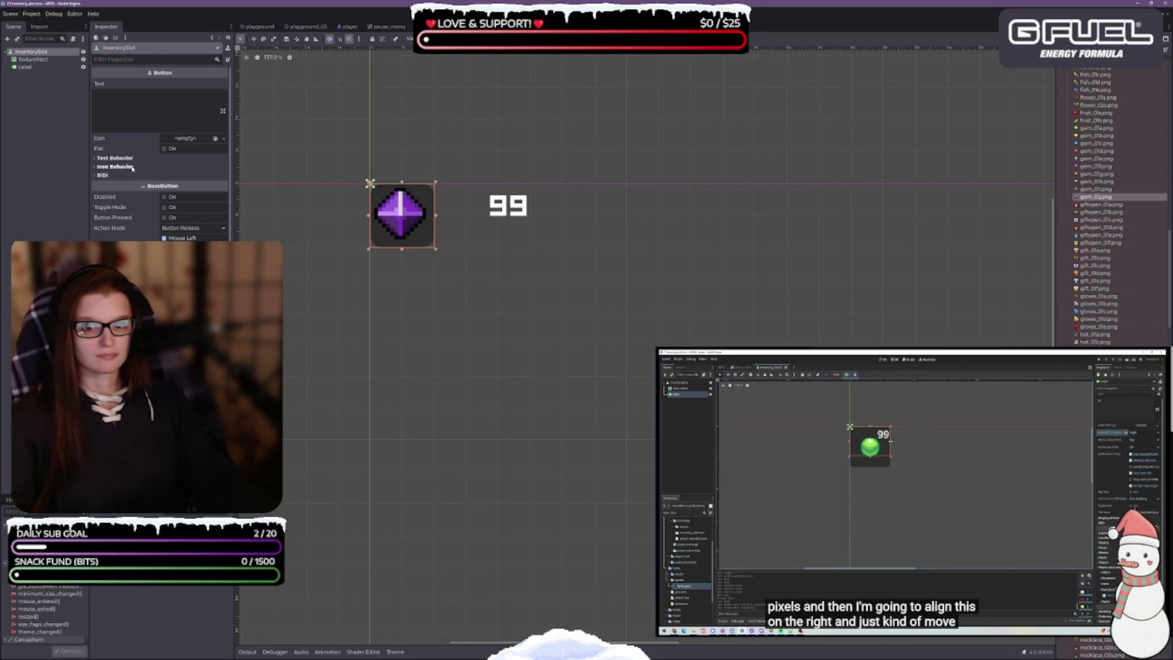
pyautogui.scroll(-5, 118, 233)
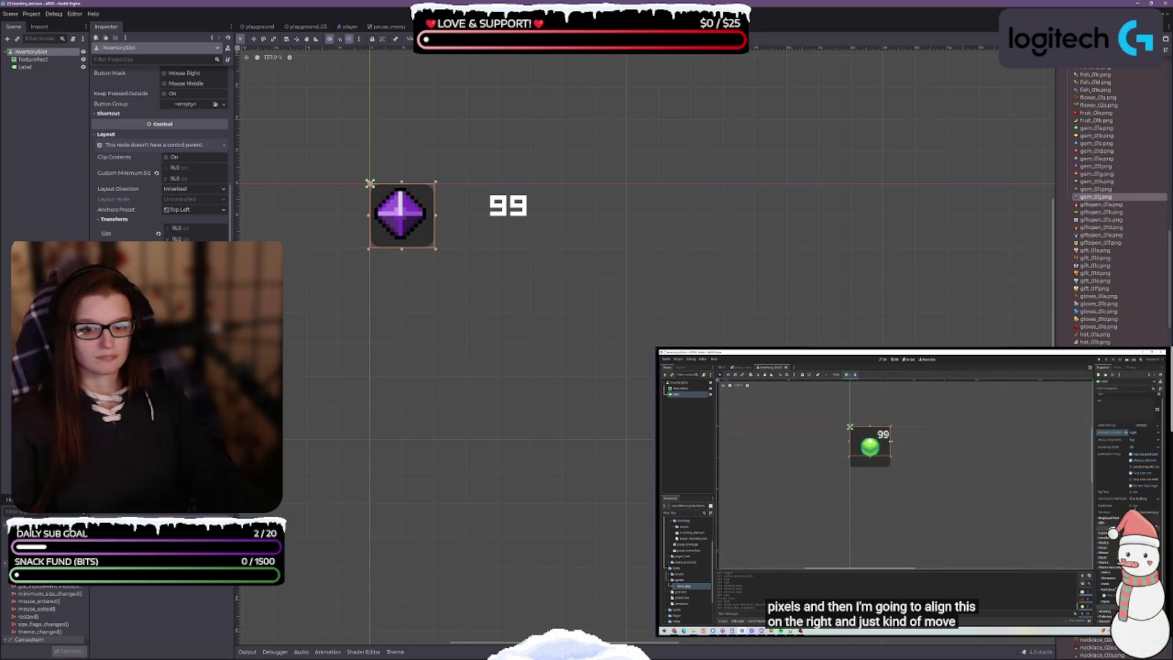
pyautogui.scroll(5, 108, 159)
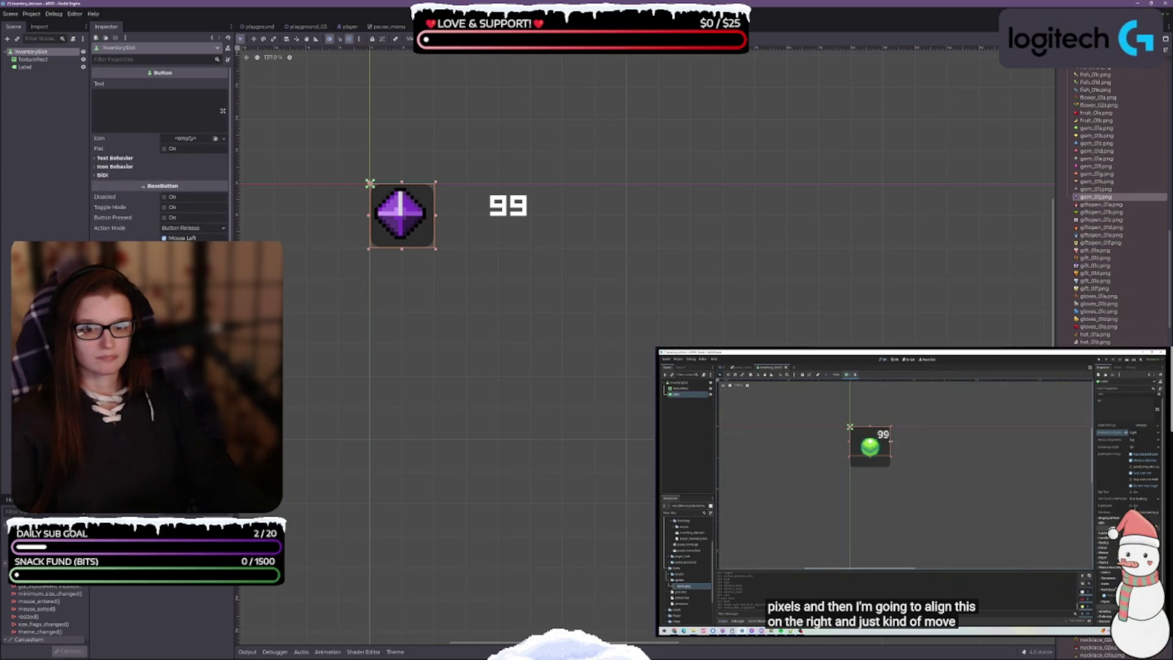
pyautogui.click(108, 159)
pyautogui.click(108, 159)
pyautogui.click(102, 167)
pyautogui.click(99, 169)
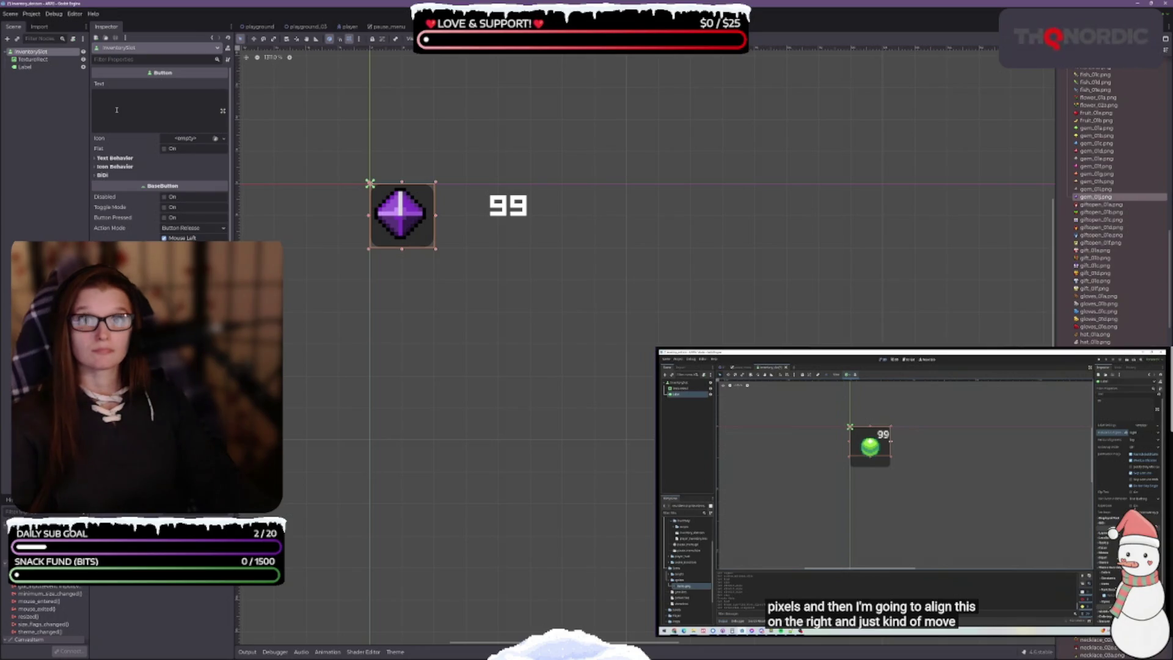
pyautogui.click(895, 477)
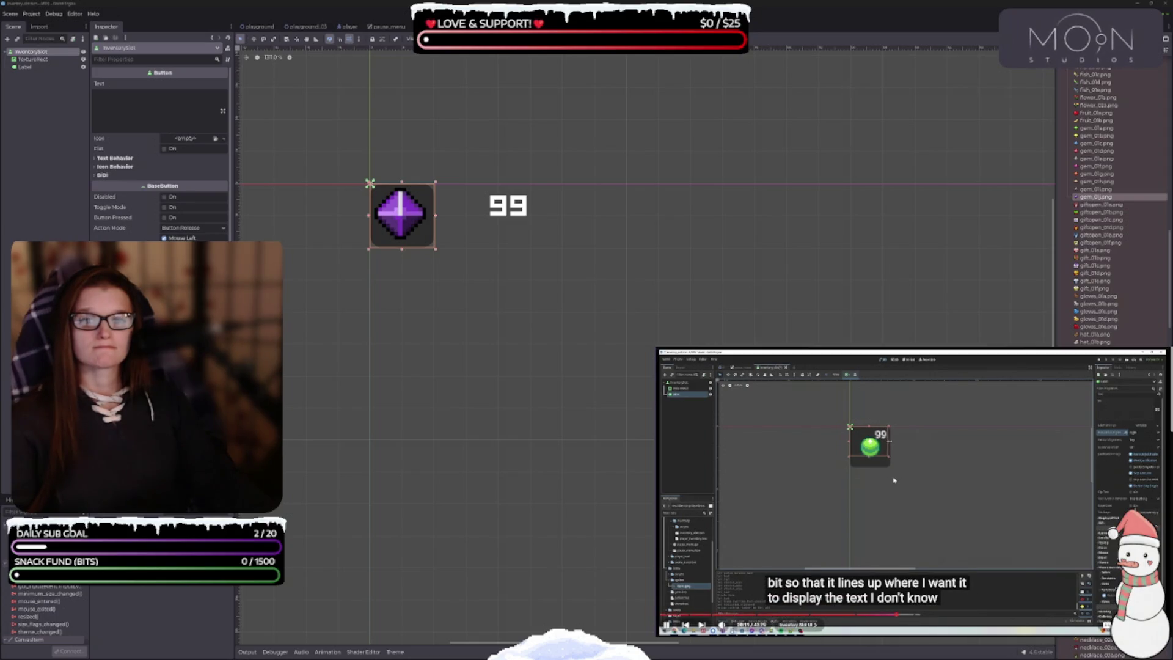
pyautogui.click(894, 497)
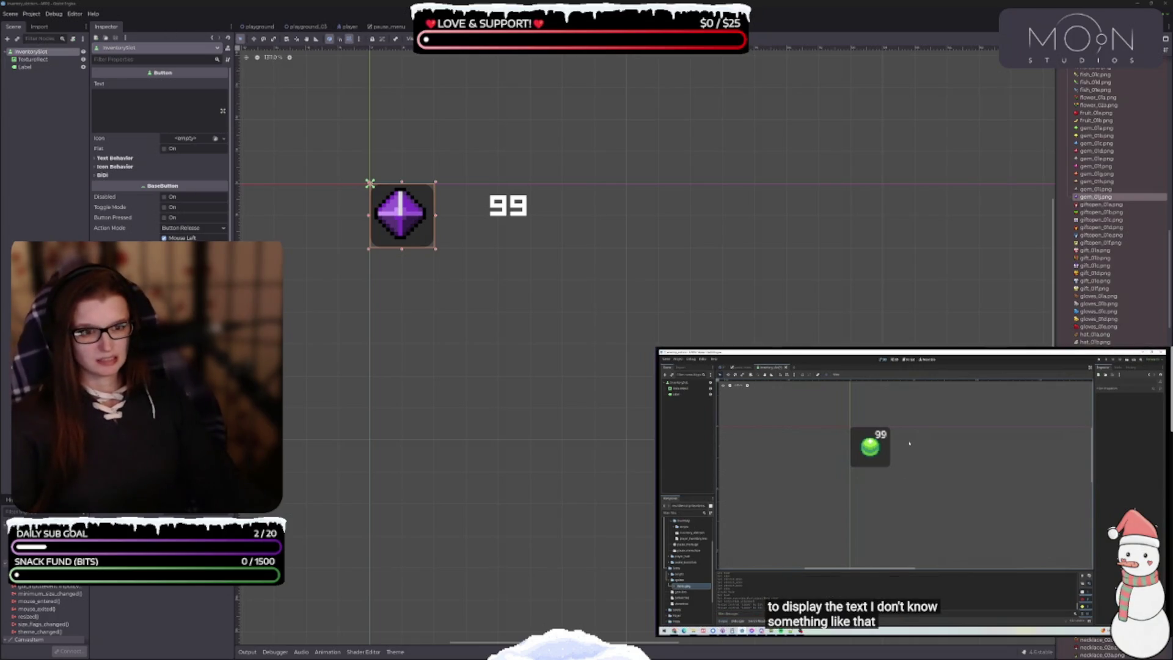
pyautogui.click(45, 60)
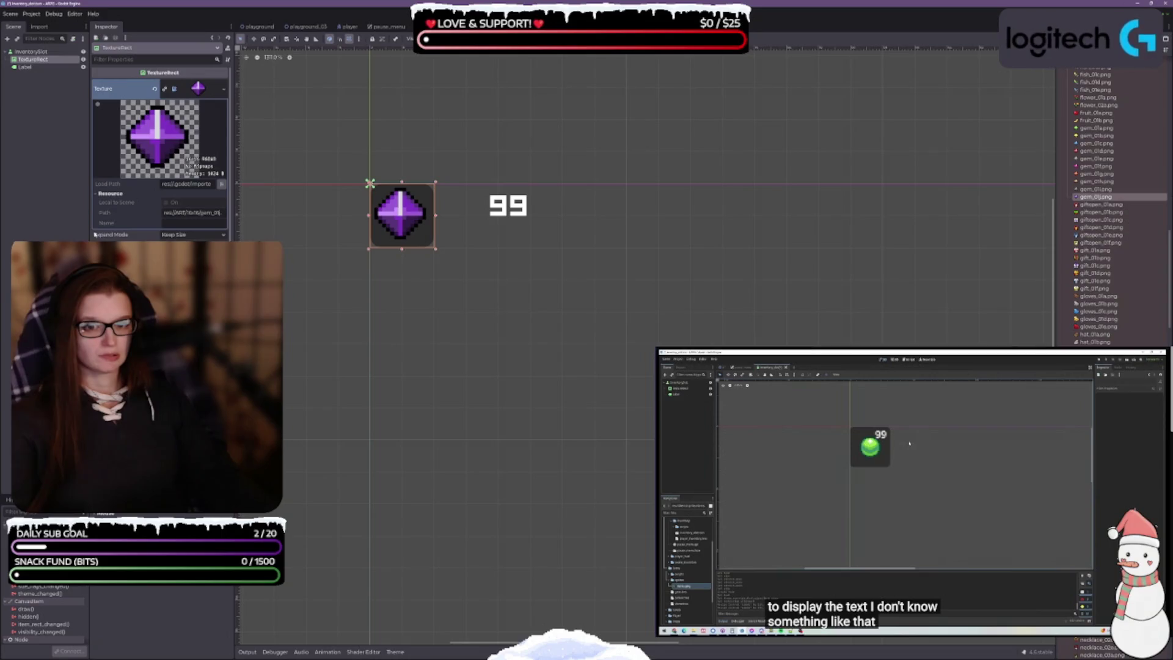
pyautogui.click(31, 52)
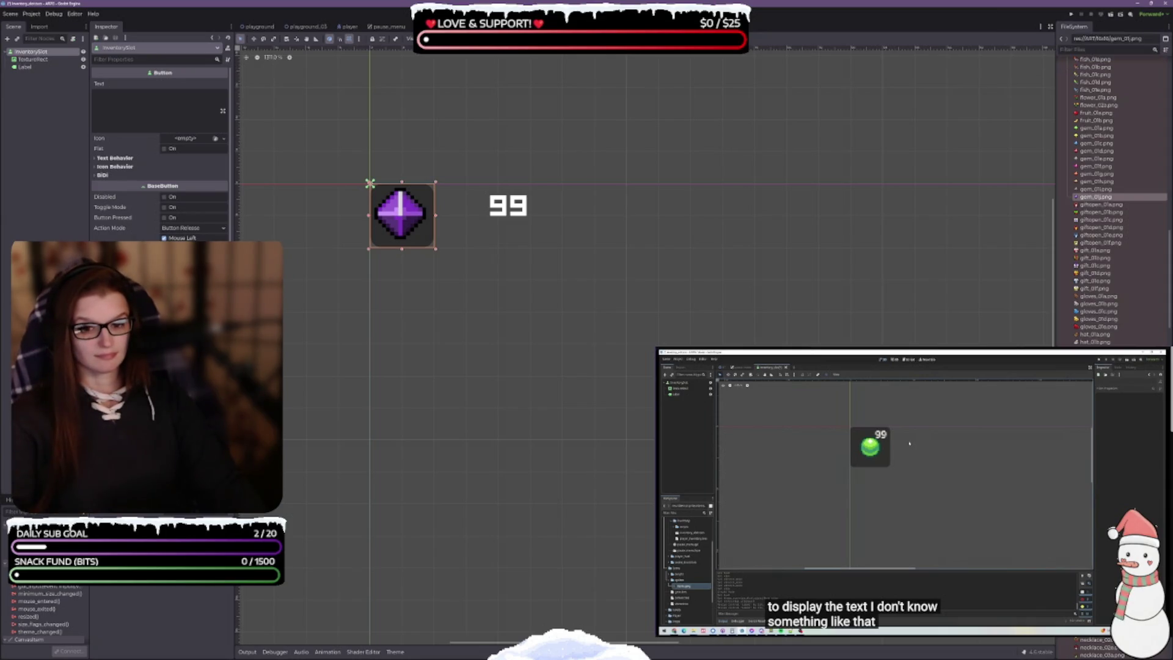
# Drag the InventorySlot's right and bottom edges outward and apply the Center anchor preset to the gem TextureRect
pyautogui.moveTo(435, 215); pyautogui.dragTo(452, 215)
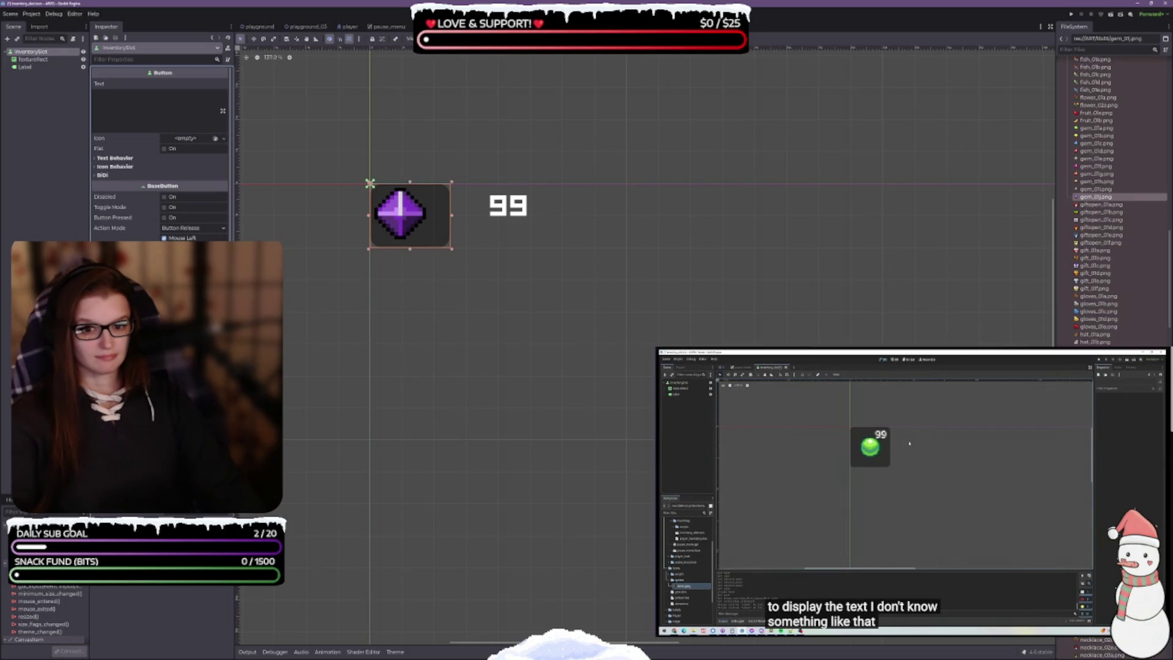
pyautogui.moveTo(410, 248); pyautogui.dragTo(410, 264)
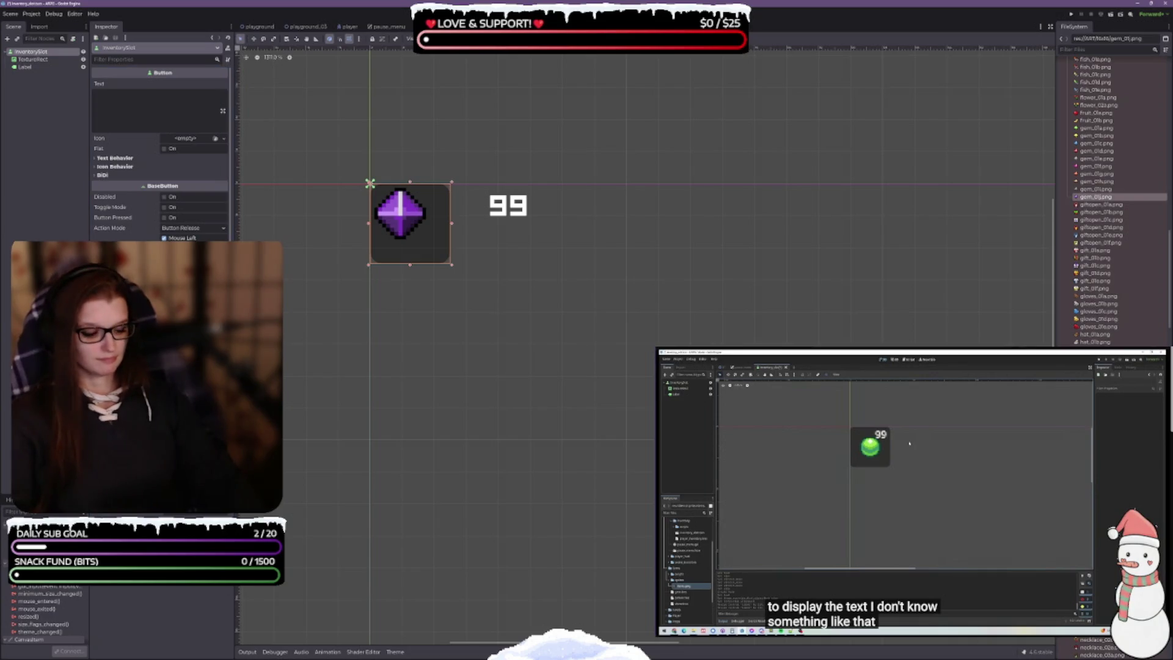
pyautogui.click(28, 60)
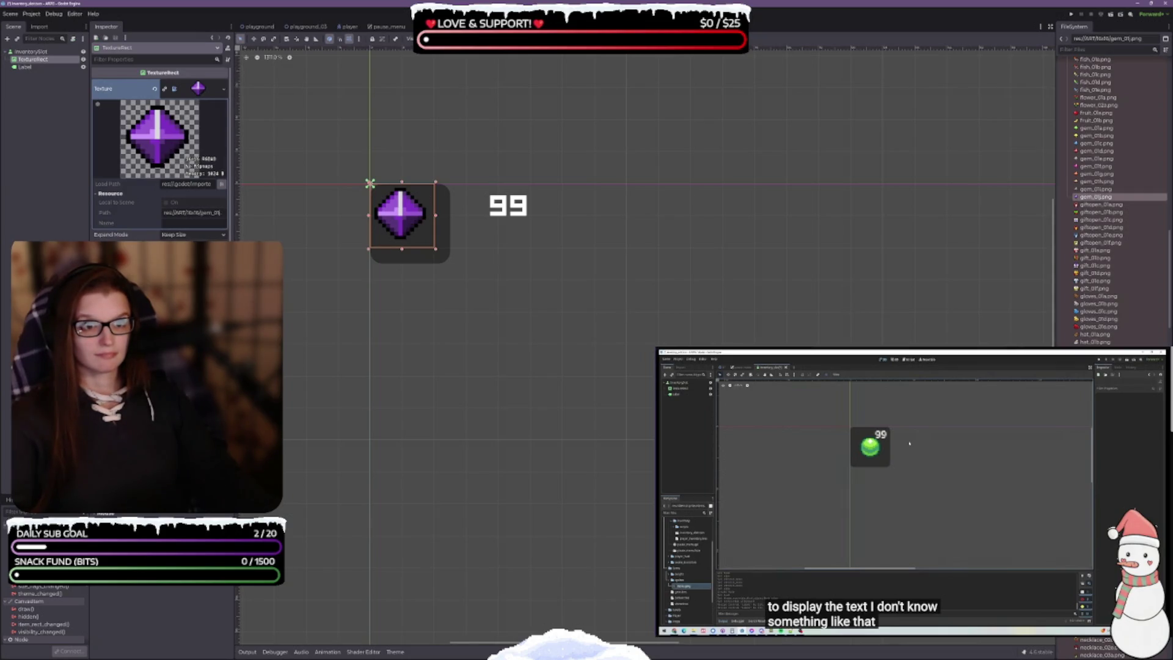
pyautogui.click(433, 39)
pyautogui.click(449, 78)
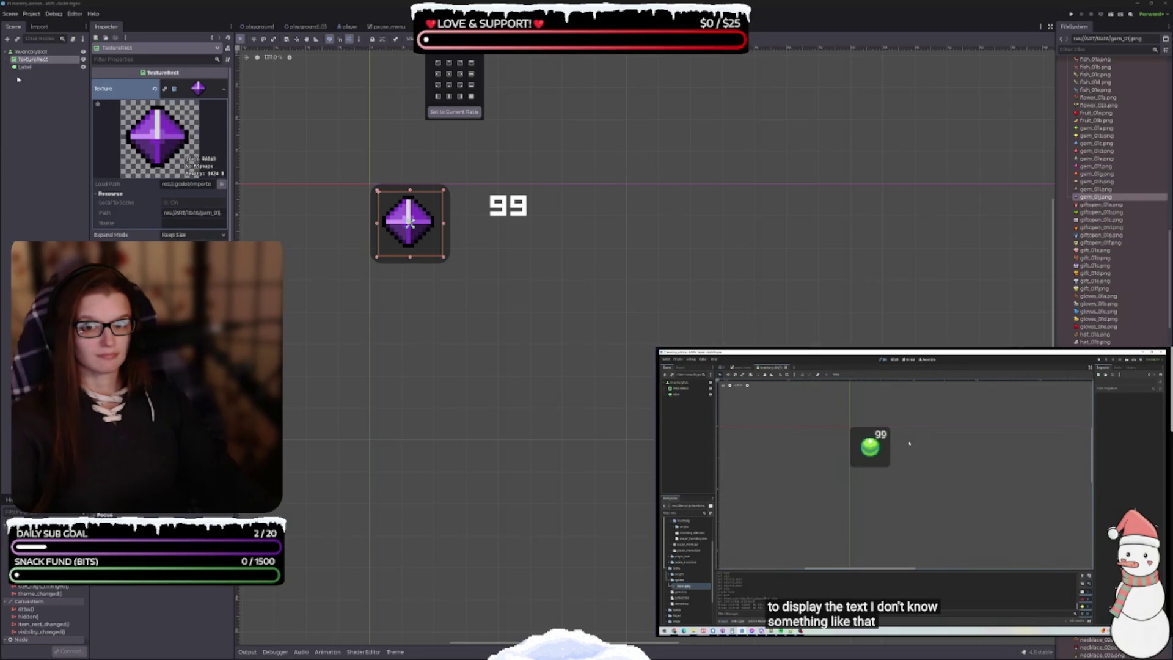
pyautogui.click(34, 67)
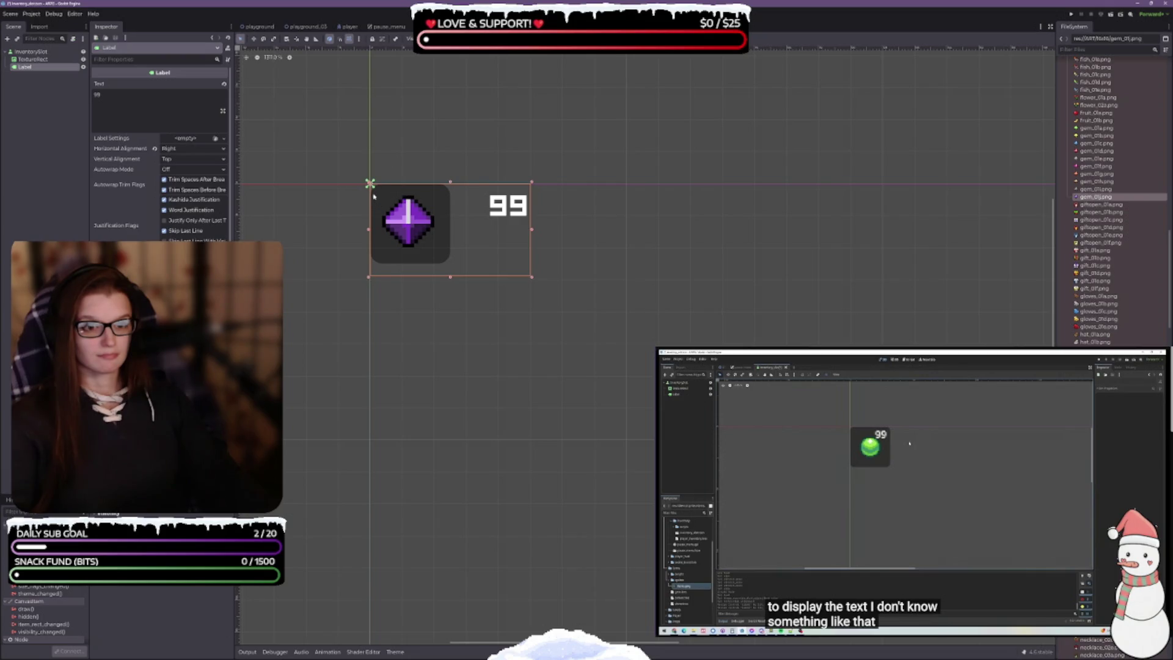
# Extend the '99' label down to the slot's bottom and narrow it to the gem's top-right
pyautogui.moveTo(371, 185)
pyautogui.mouseDown()
pyautogui.moveTo(371, 281)
pyautogui.moveTo(533, 286)
pyautogui.mouseUp()
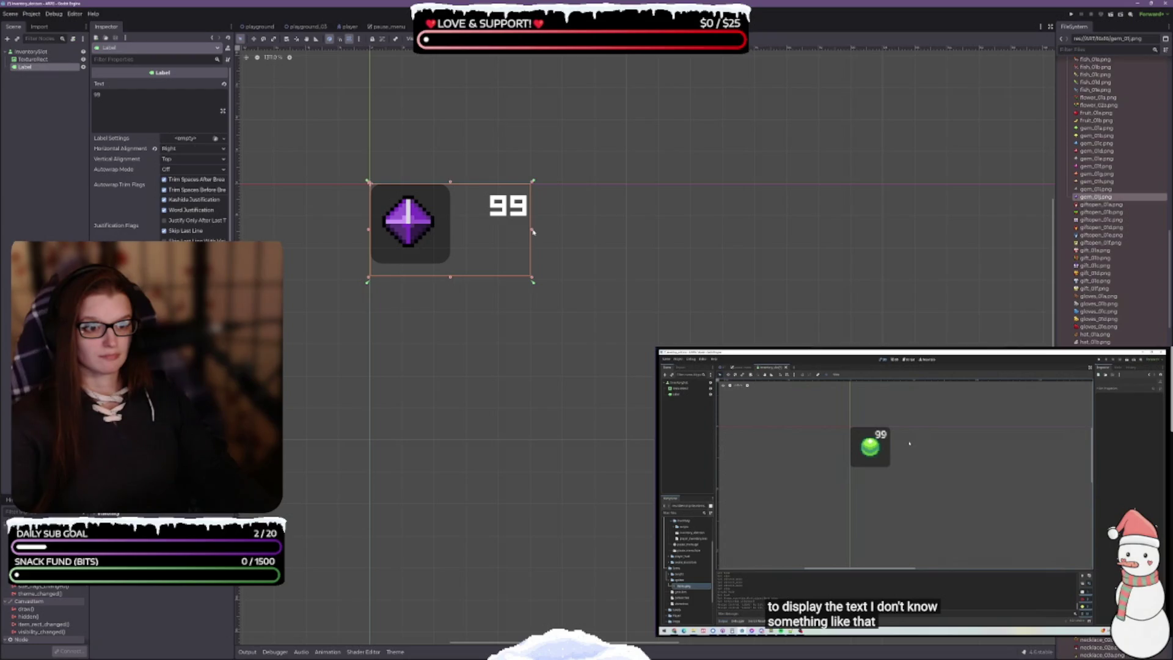
pyautogui.moveTo(533, 231)
pyautogui.mouseDown()
pyautogui.moveTo(432, 230)
pyautogui.moveTo(455, 228)
pyautogui.mouseUp()
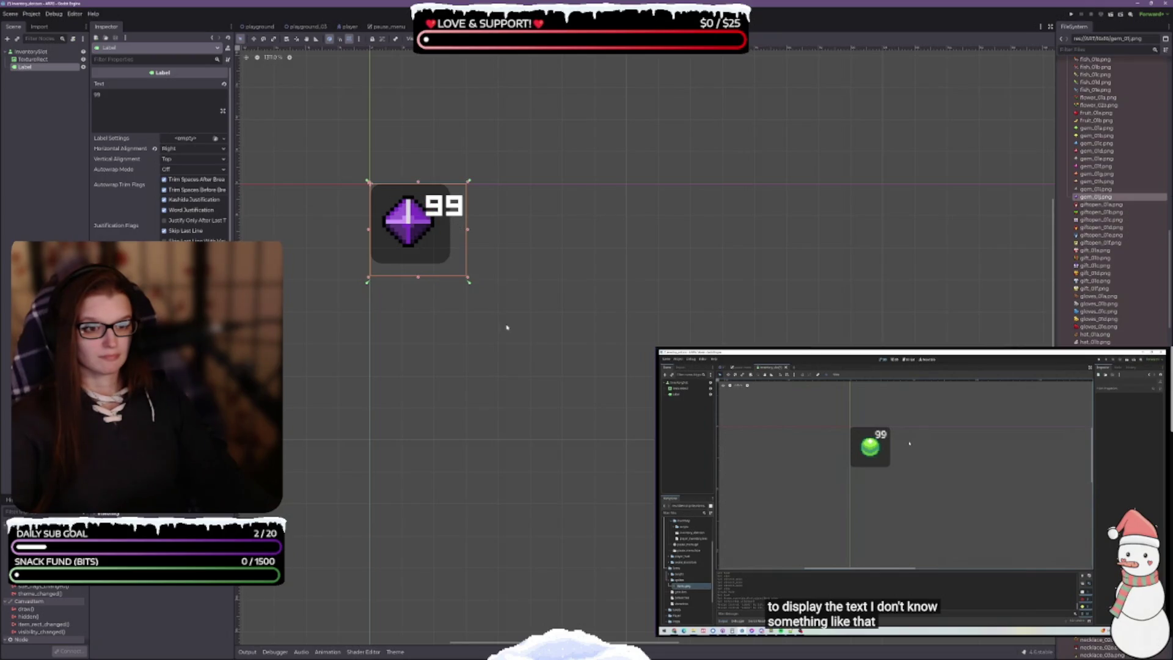
pyautogui.scroll(2, 428, 278)
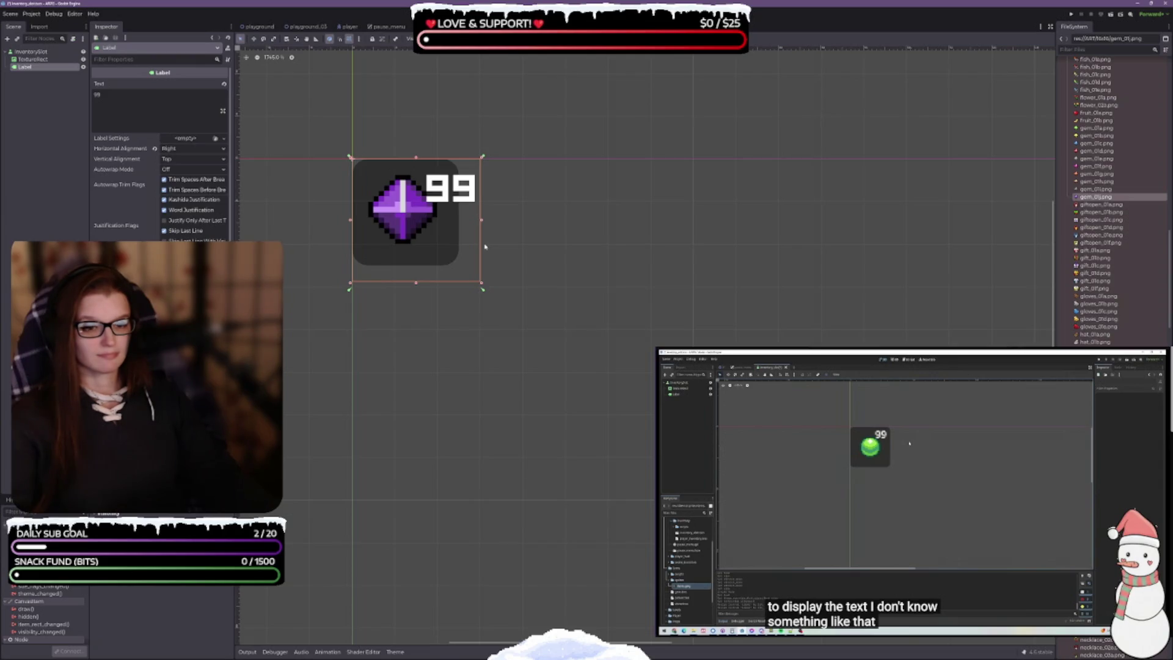
pyautogui.click(30, 52)
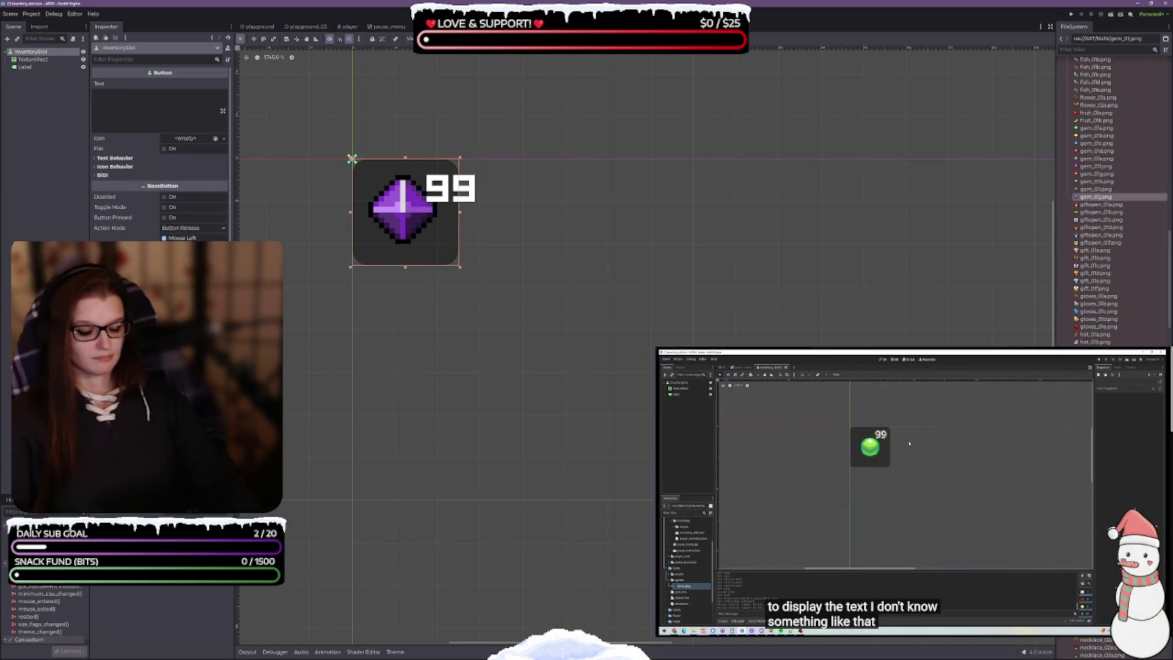
# Enlarge the InventorySlot button and shrink the '99' label's box into the top-right corner
pyautogui.press('Return')
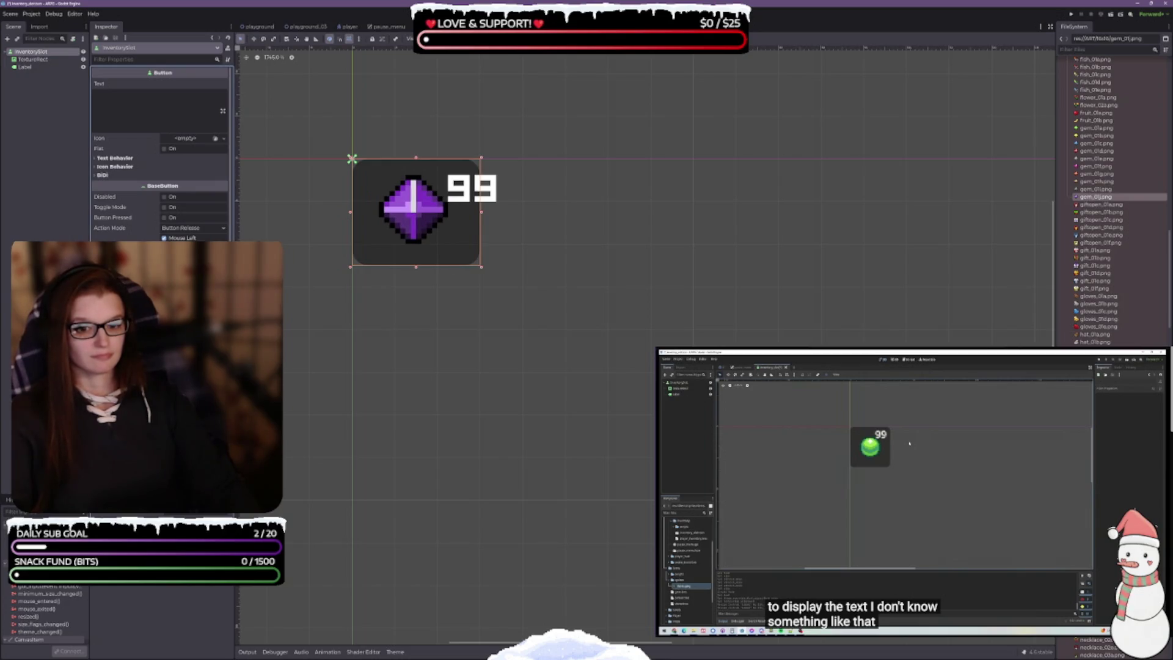
pyautogui.press('Return')
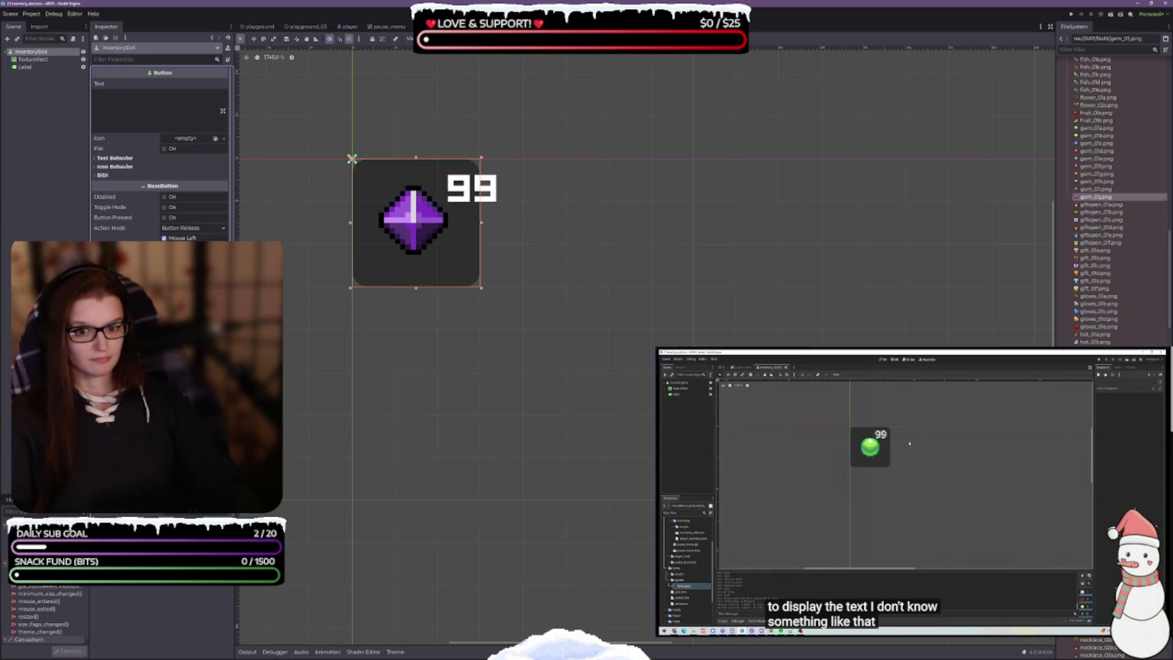
pyautogui.click(27, 67)
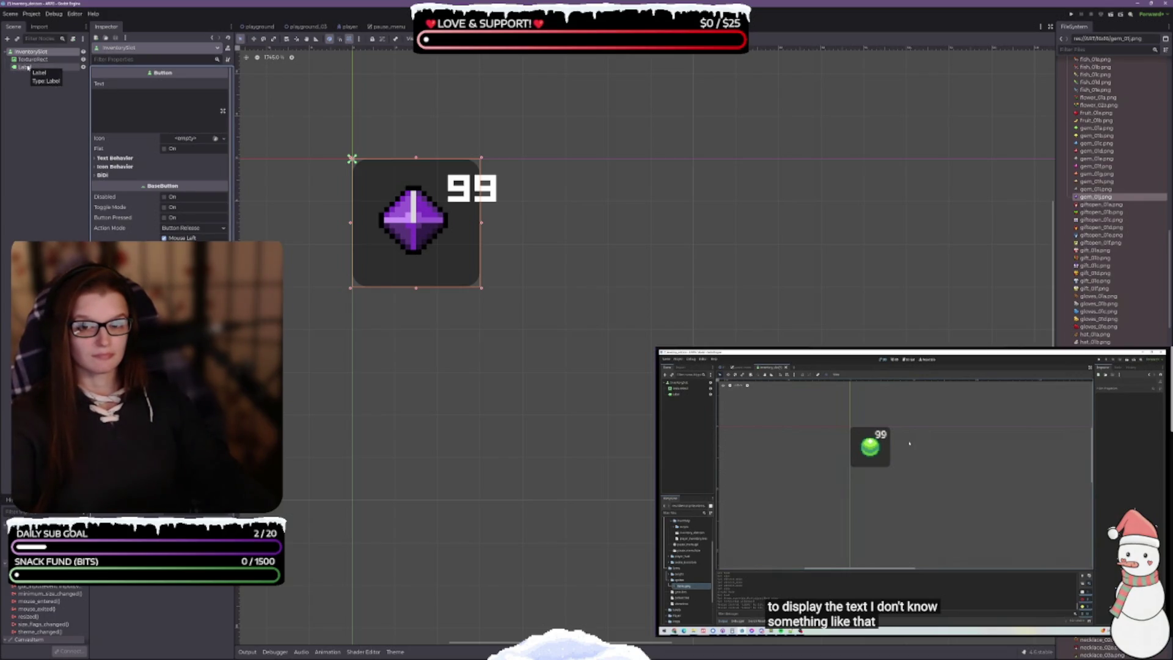
pyautogui.moveTo(507, 234); pyautogui.dragTo(483, 234)
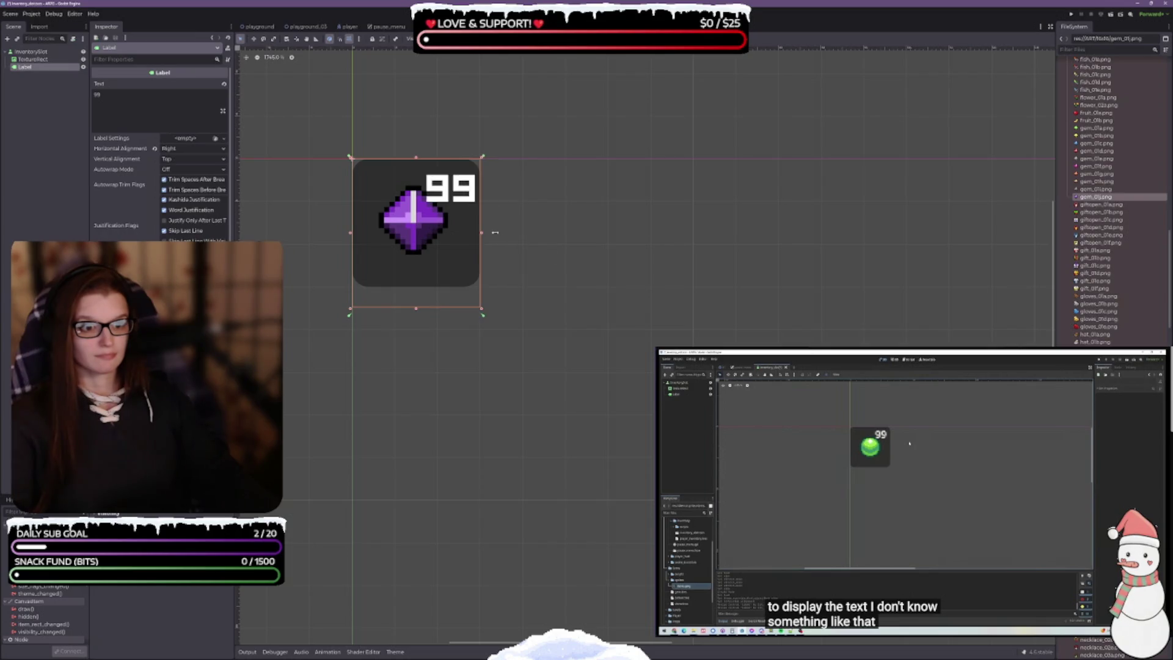
pyautogui.moveTo(417, 310); pyautogui.dragTo(415, 301)
# Anchor the gem TextureRect to the slot's bottom-left corner with the Bottom Left preset
pyautogui.click(34, 59)
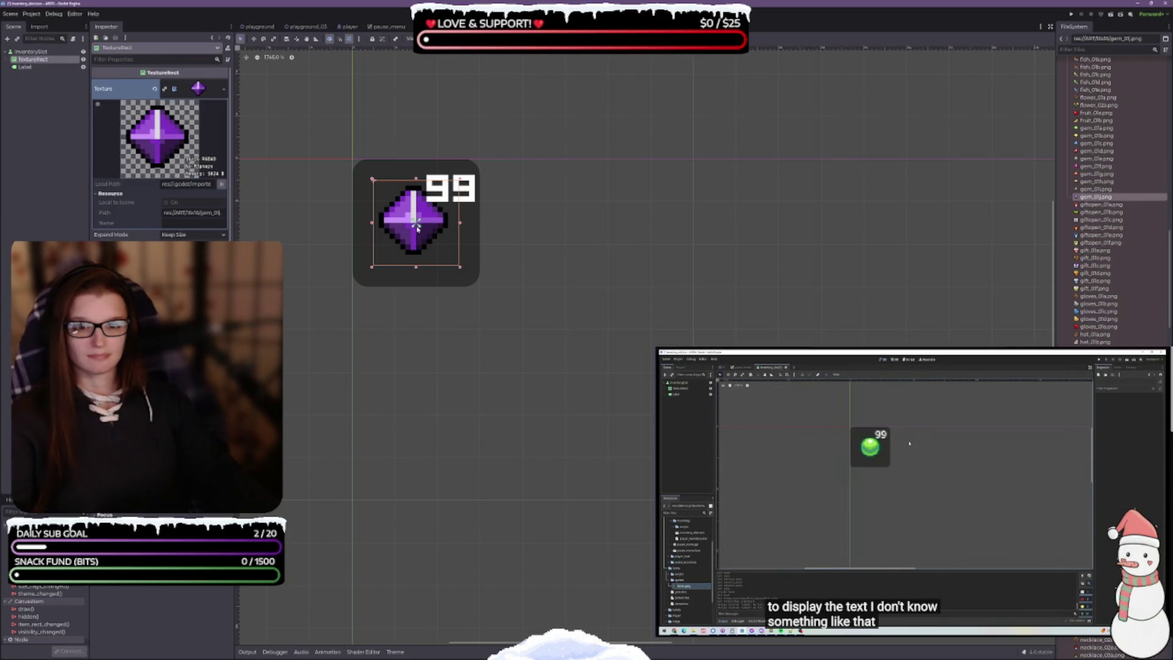
pyautogui.click(395, 249)
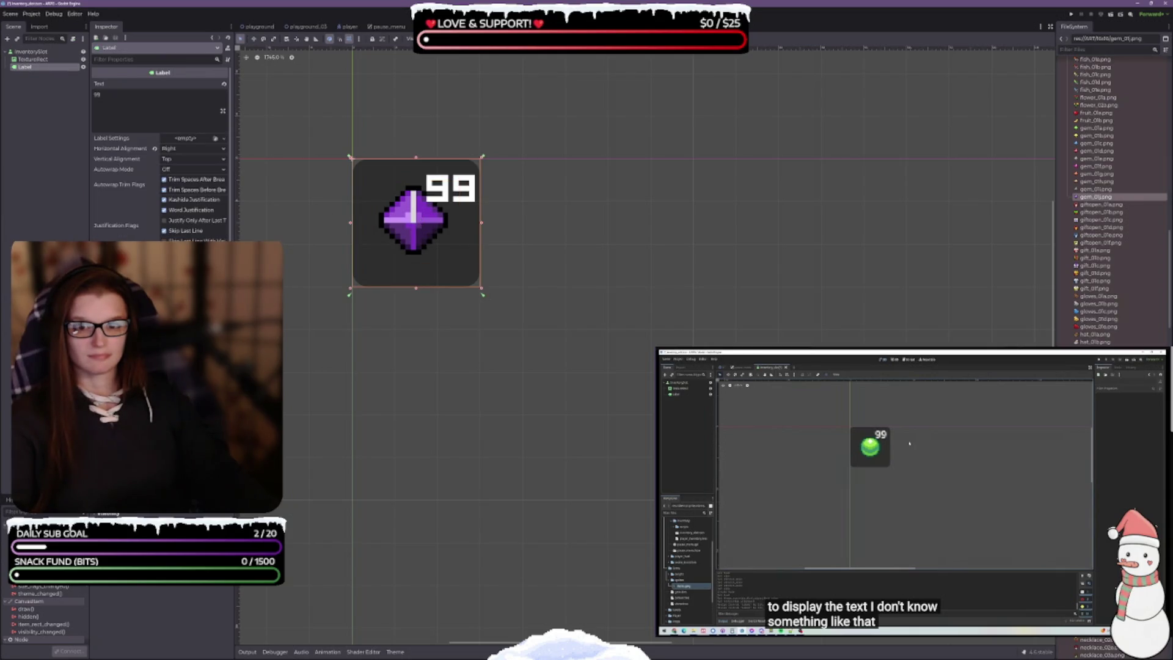
pyautogui.click(415, 223)
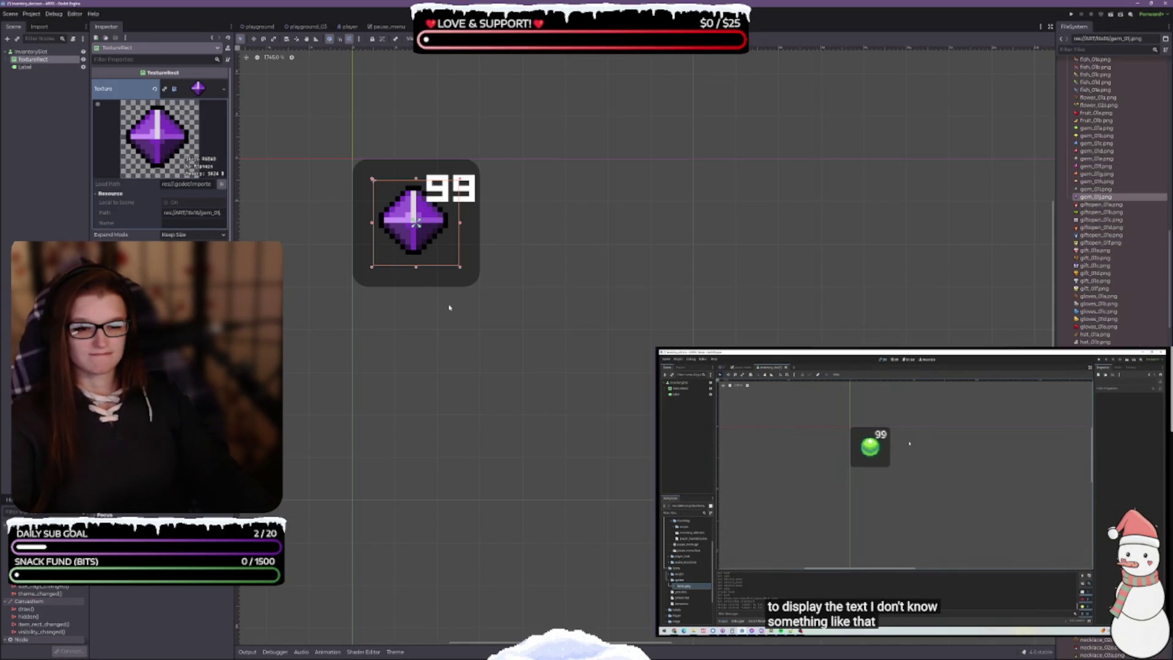
pyautogui.click(431, 39)
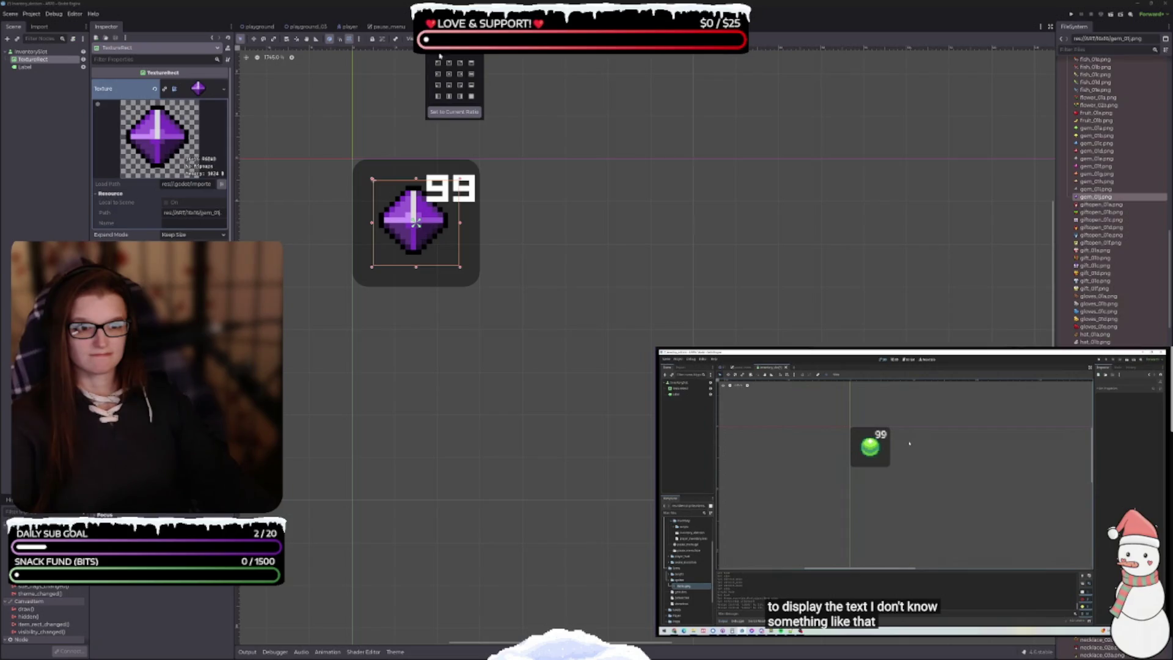
pyautogui.click(437, 84)
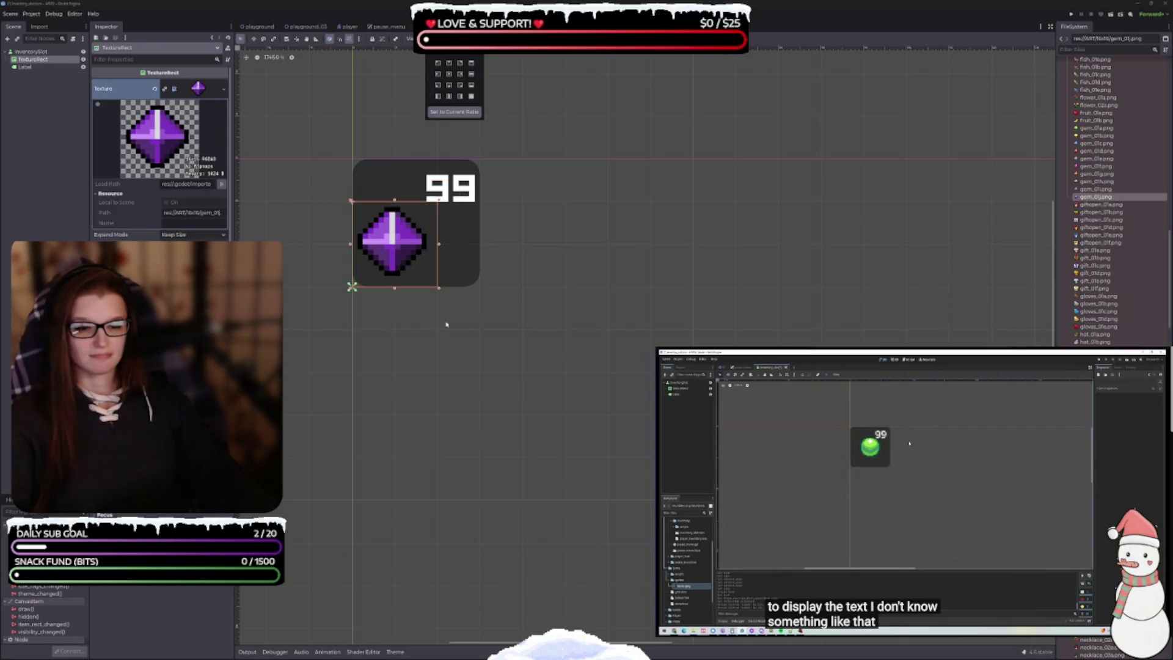
pyautogui.click(522, 242)
pyautogui.click(487, 322)
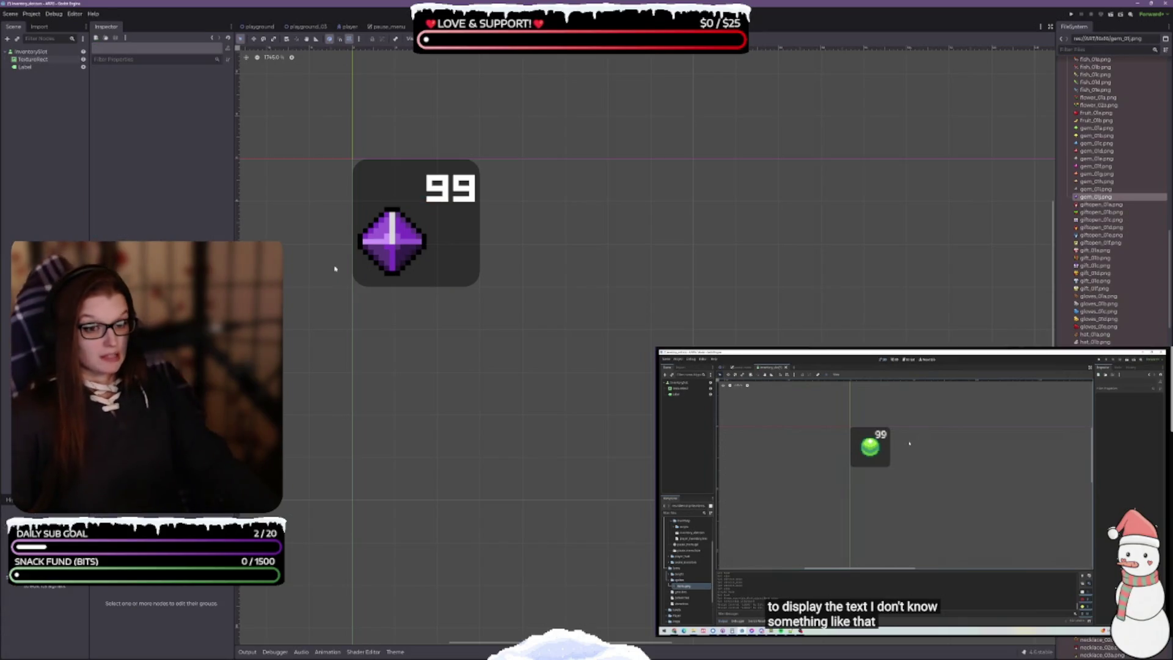
# Save the inventory slot scene and select the InventorySlot button to resize it smaller
pyautogui.hotkey('ctrl', 's')
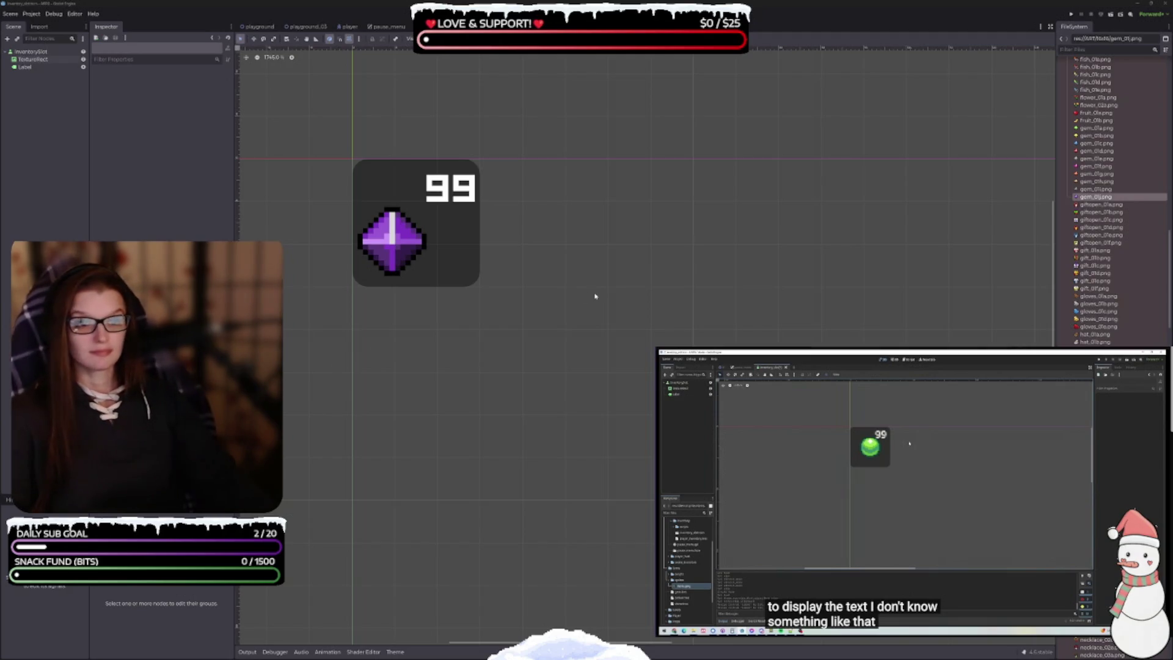
pyautogui.click(30, 51)
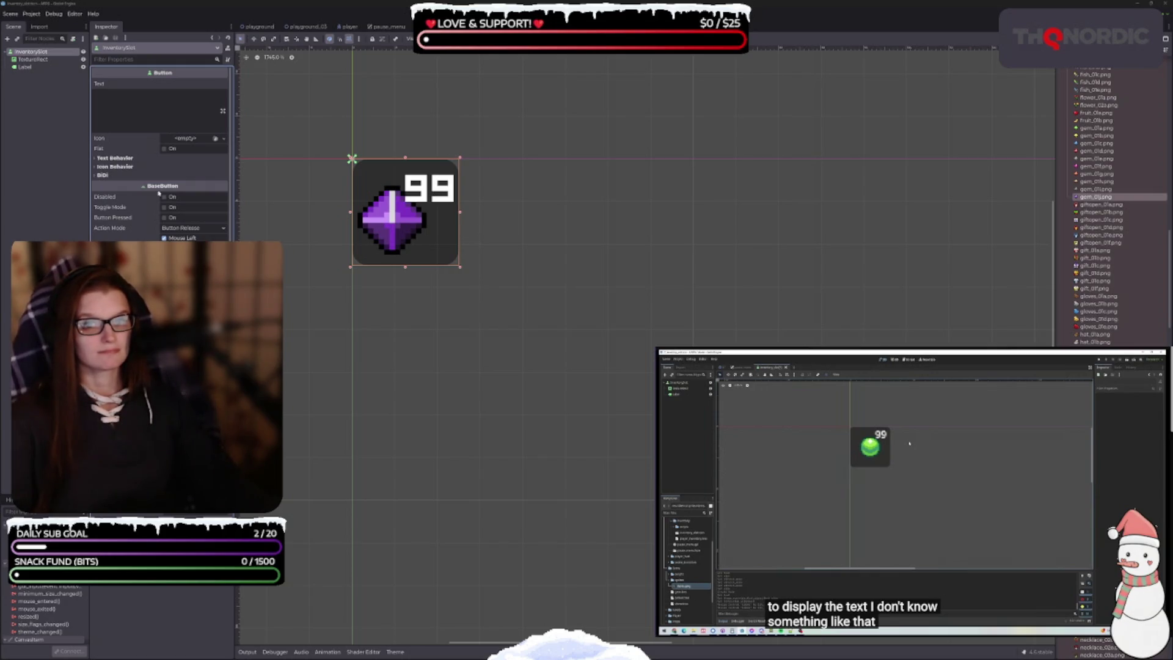
pyautogui.click(31, 67)
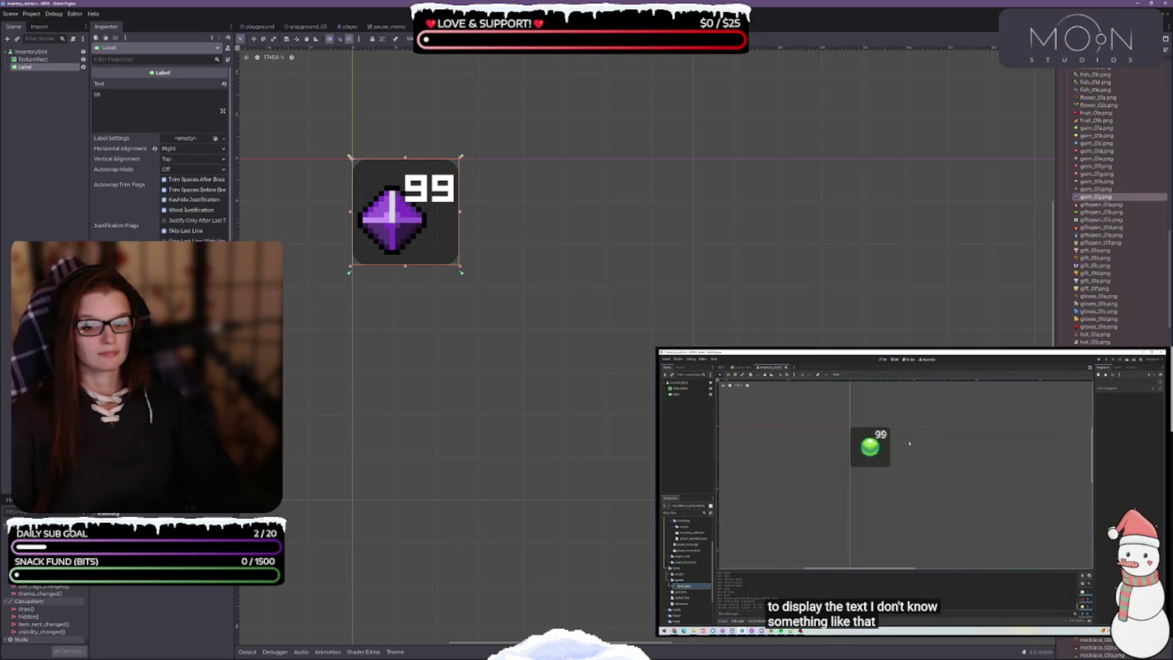
pyautogui.click(30, 52)
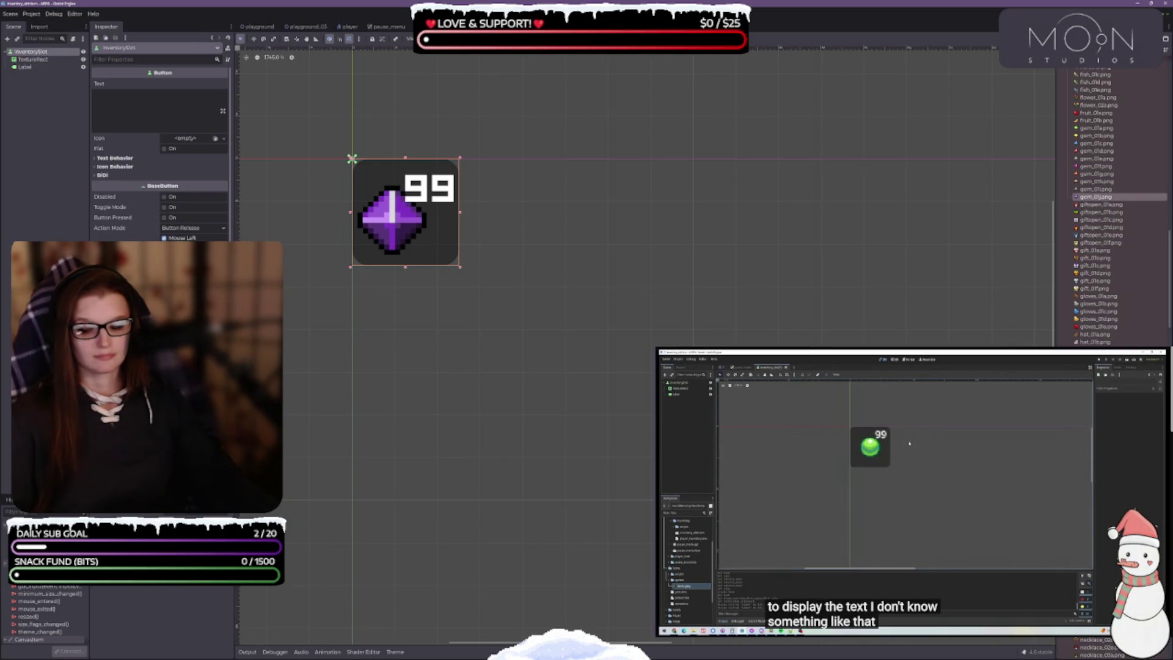
pyautogui.click(26, 67)
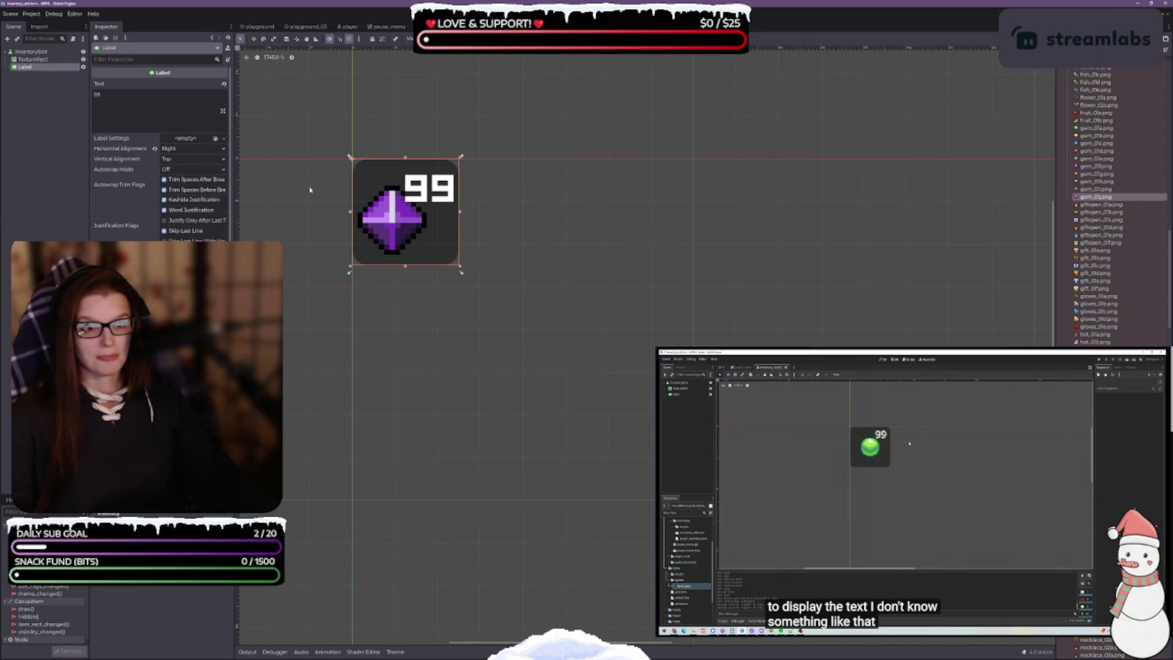